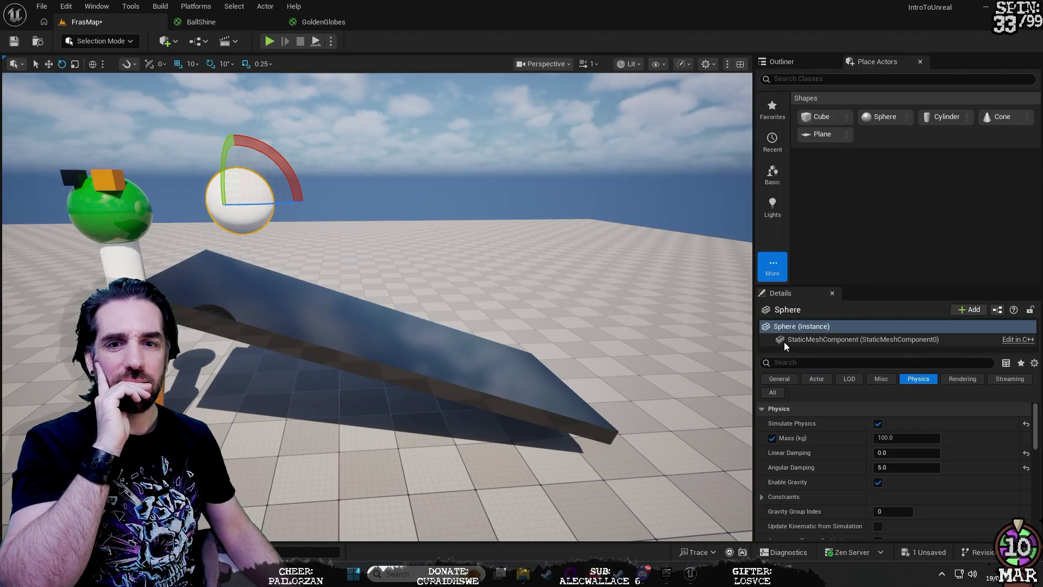
Step: Lower the white sphere's Angular Damping from 5.0 to 0.5
mouse_move(784, 343)
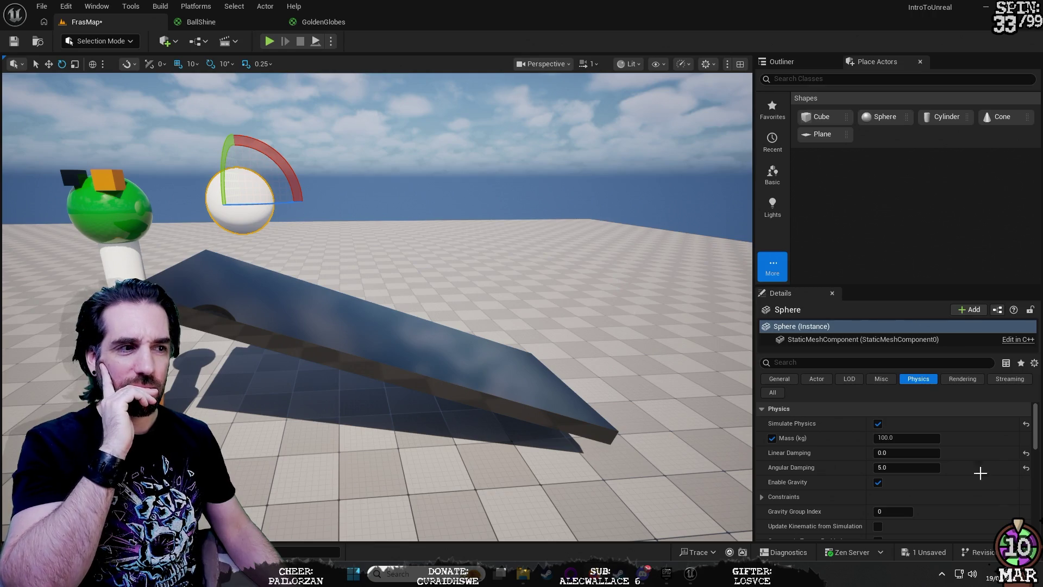
click(909, 470)
text(0.5)
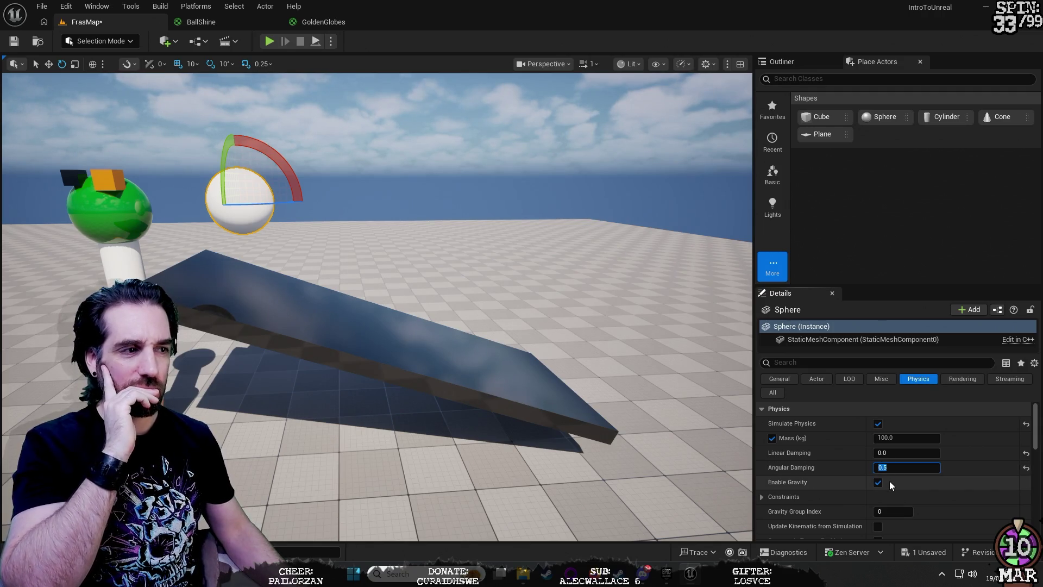
click(877, 482)
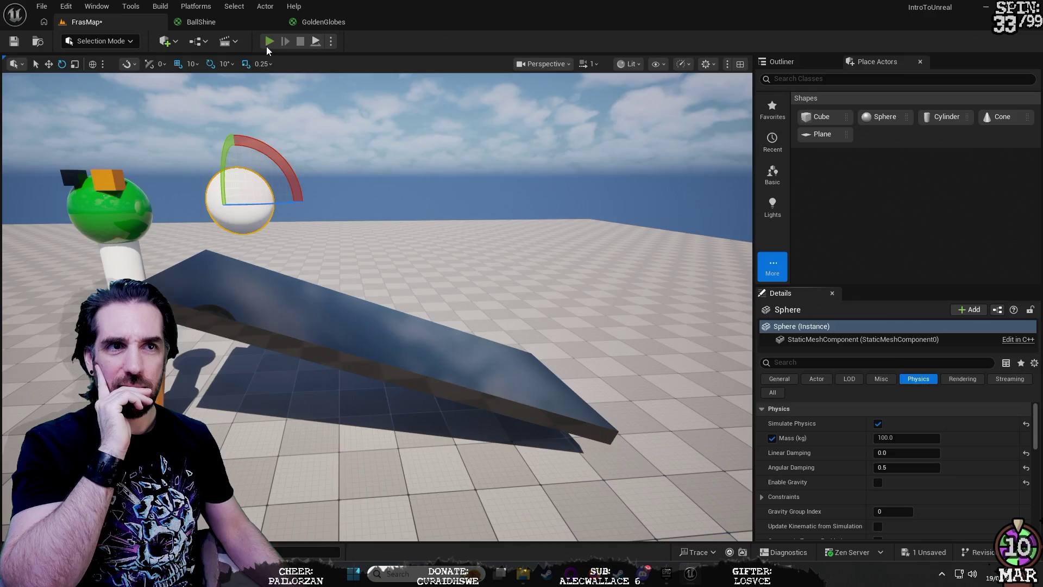
Step: Play-test the sphere, re-enable its gravity, and duplicate it with Ctrl+D
click(267, 46)
click(300, 41)
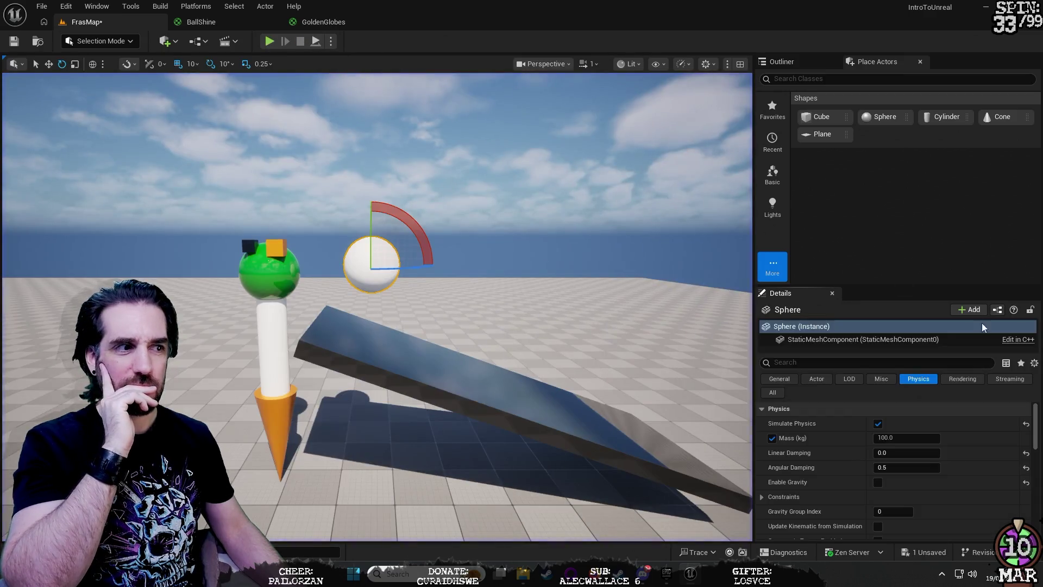
click(877, 483)
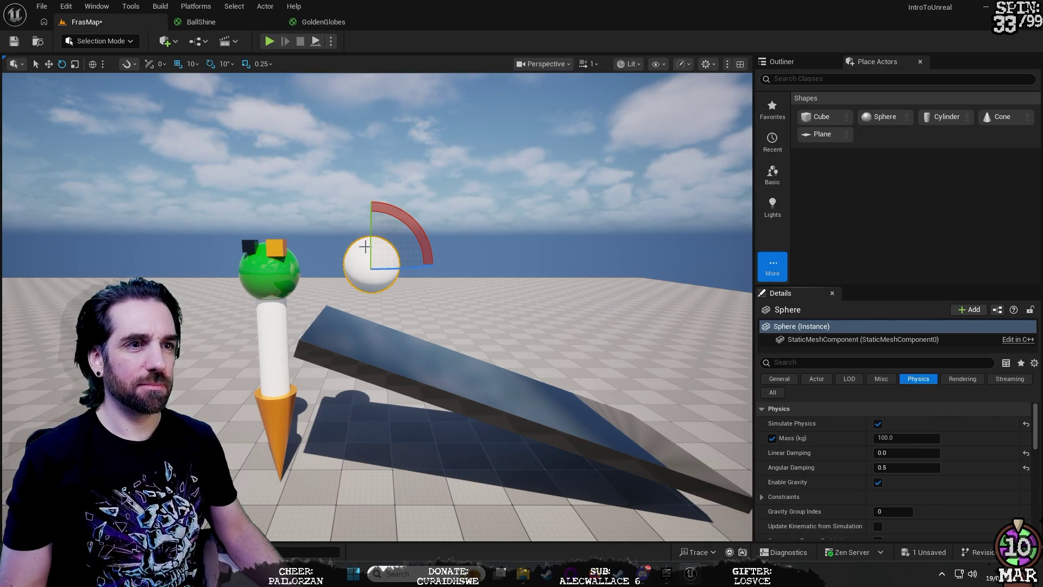
key(ctrl+d)
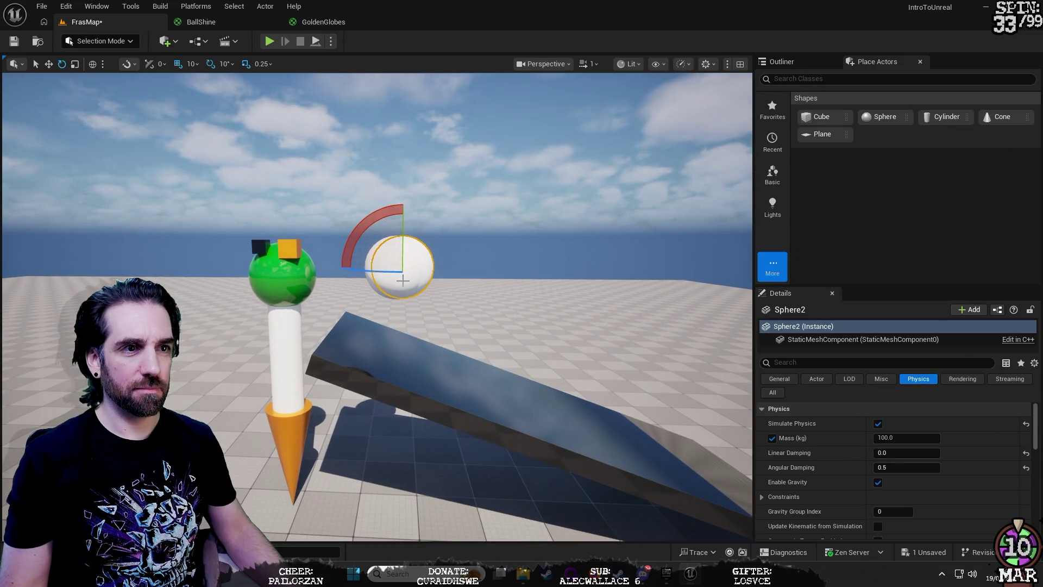
Step: Raise Sphere2 above the first sphere, toggle the lower sphere's gravity, and play-test
key(w)
mouse_move(322, 241)
mouse_down()
mouse_move(409, 278)
mouse_move(388, 294)
mouse_move(388, 148)
mouse_up()
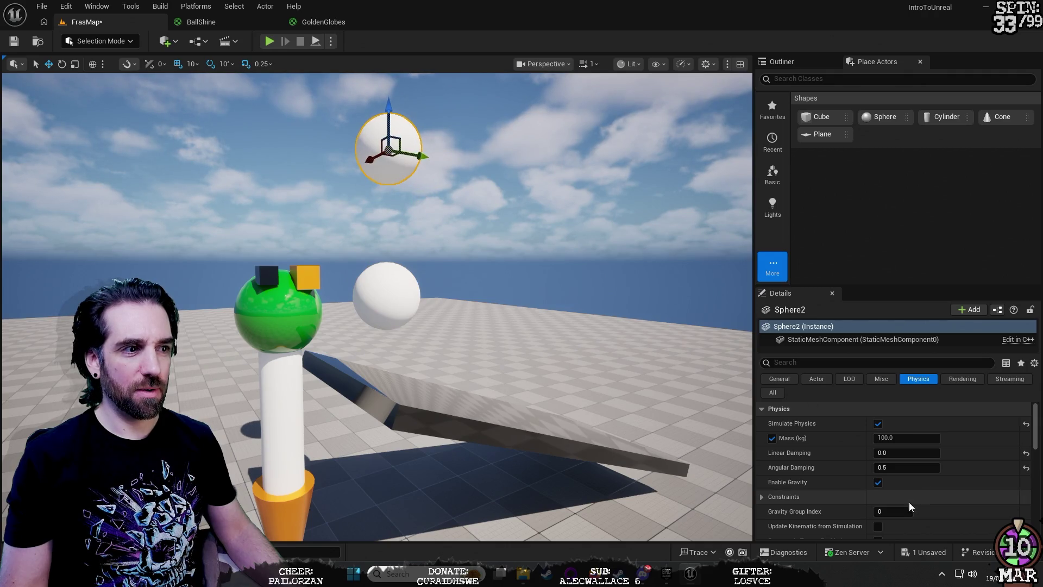
click(383, 299)
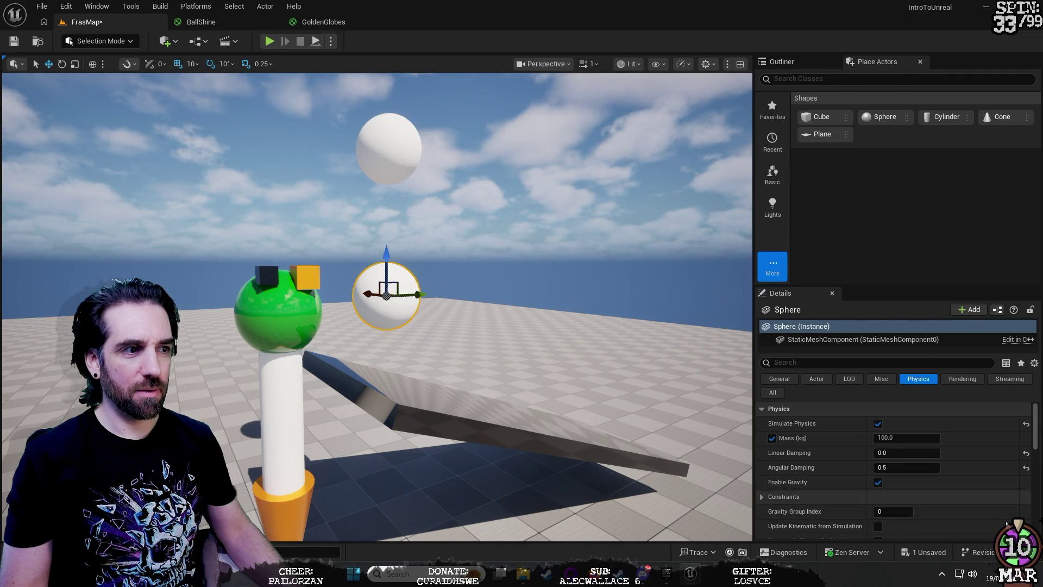
click(878, 482)
click(879, 484)
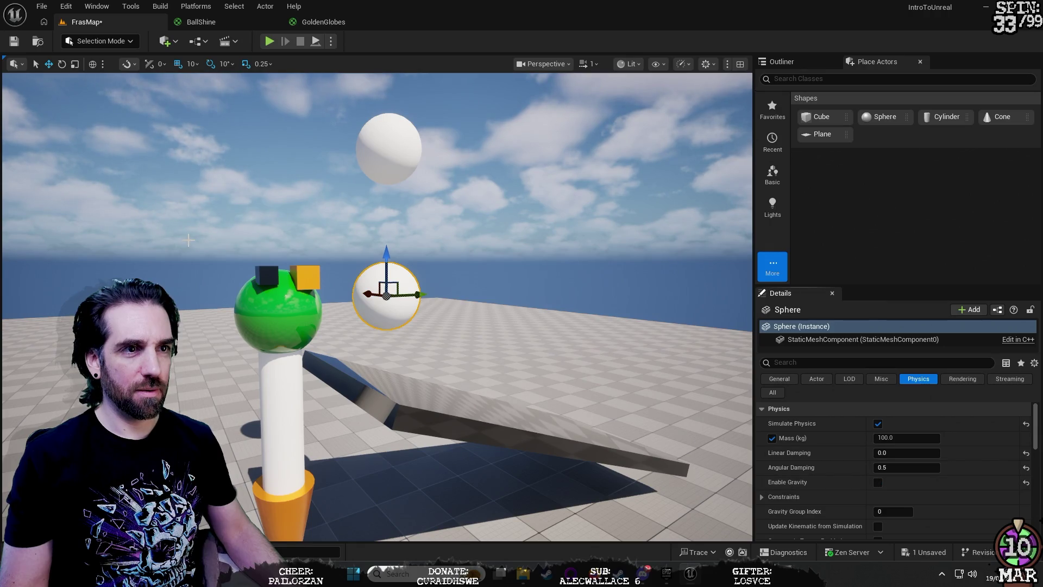
click(269, 41)
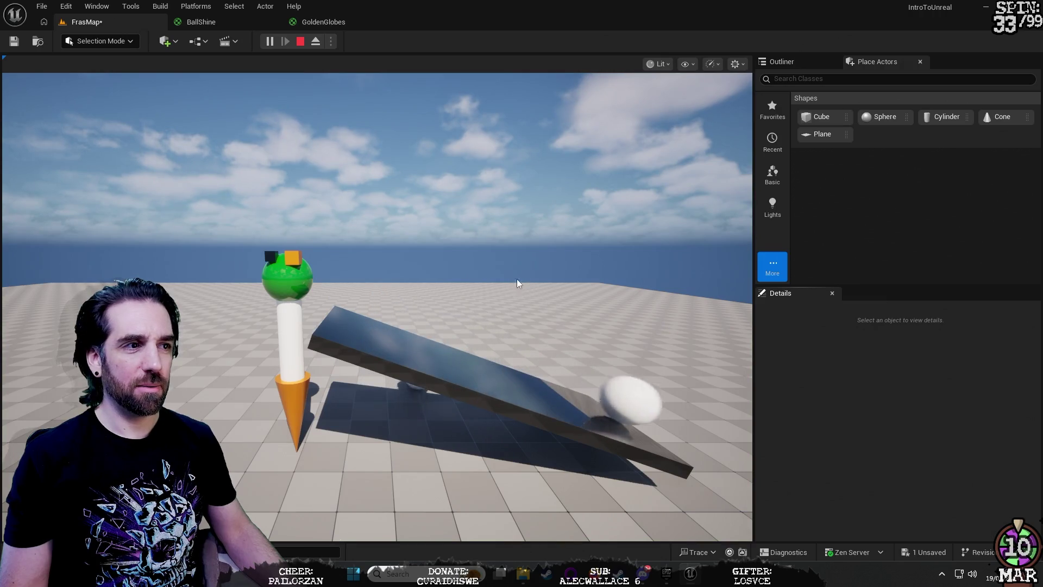
click(299, 42)
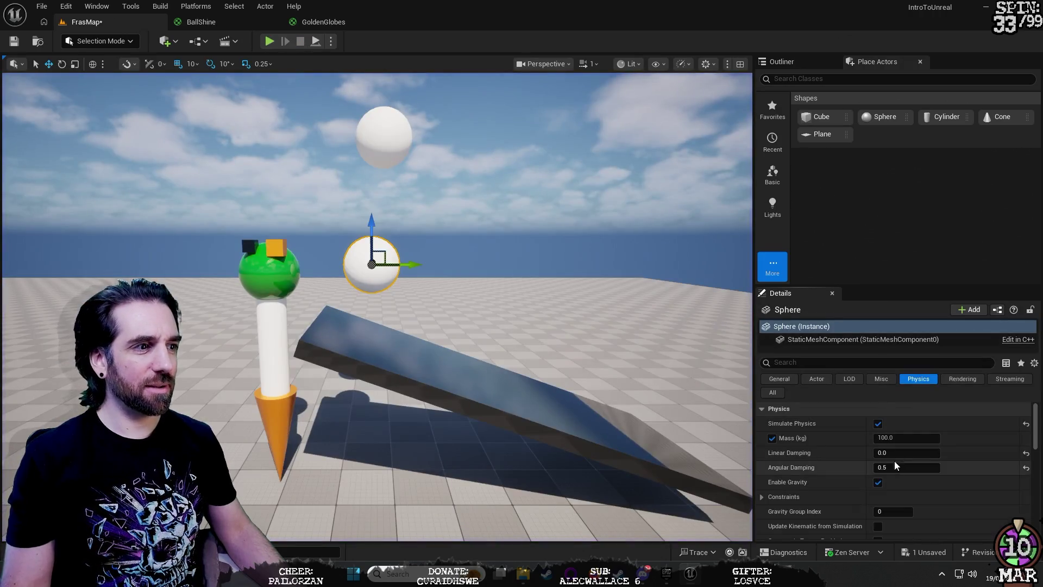
Step: Disable gravity on the lower sphere, save FrasMap, and run the level to look around
click(877, 482)
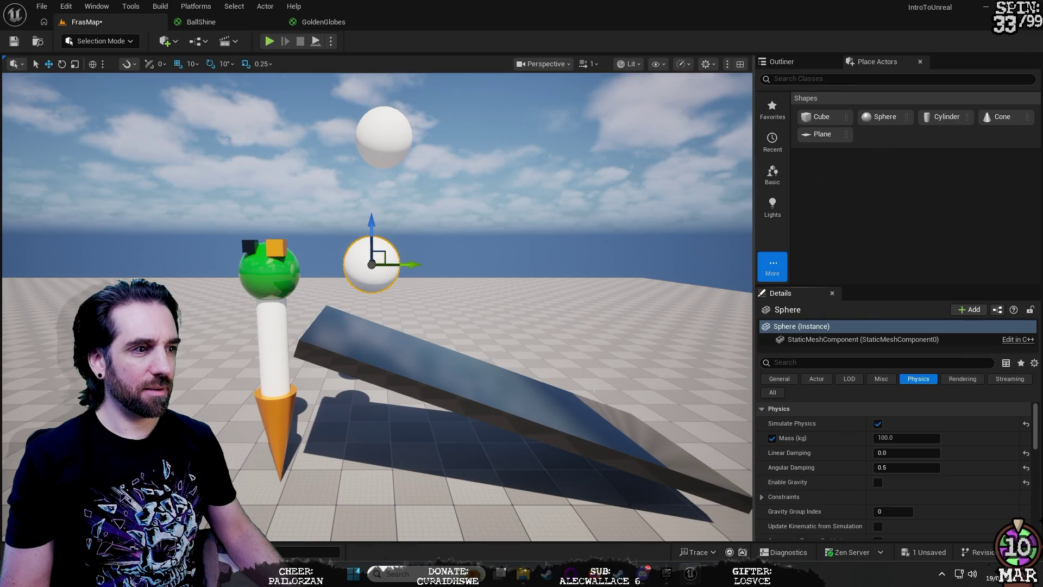
click(14, 41)
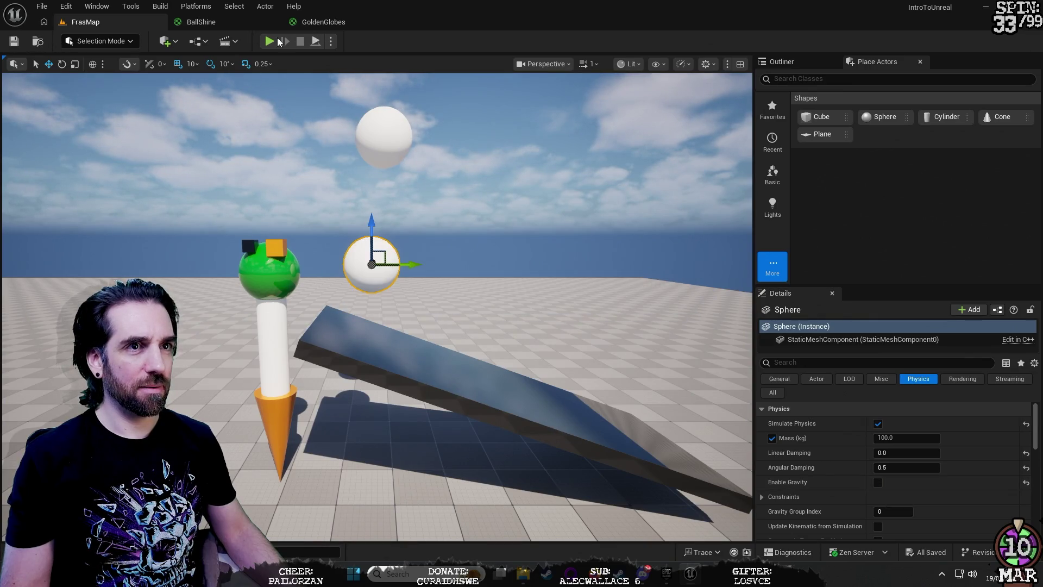
click(269, 42)
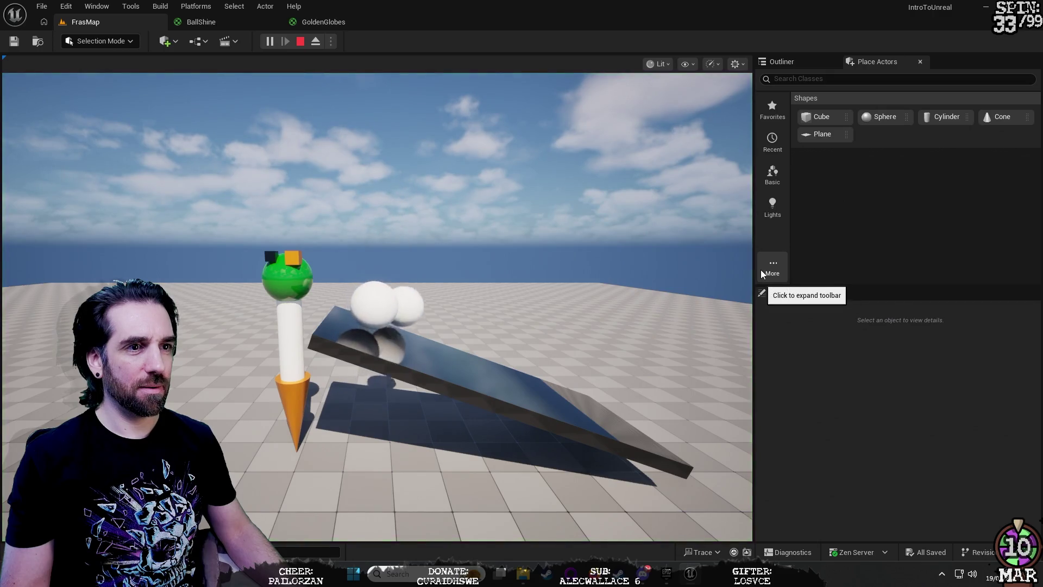
click(761, 272)
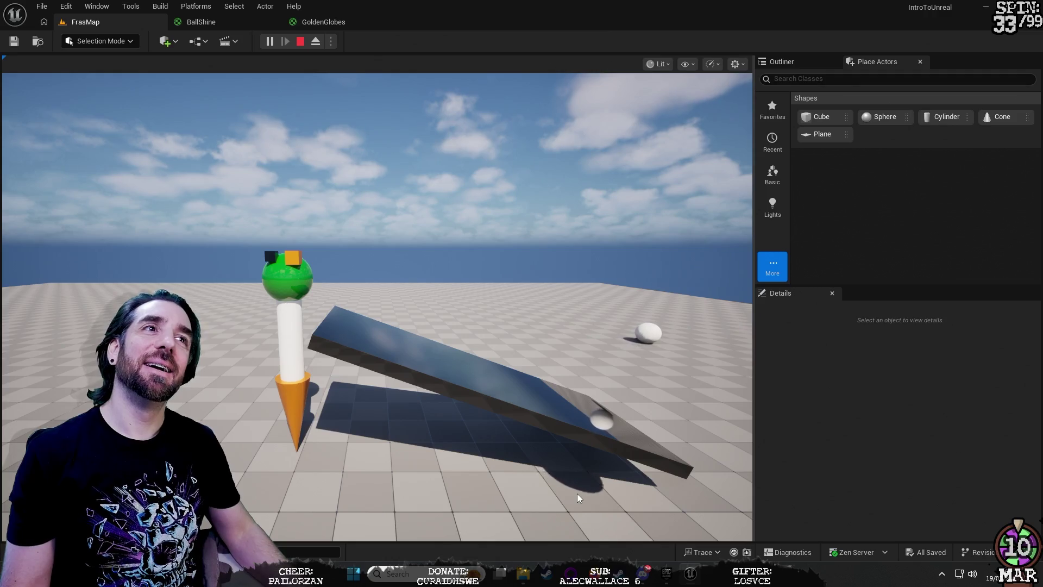
click(506, 430)
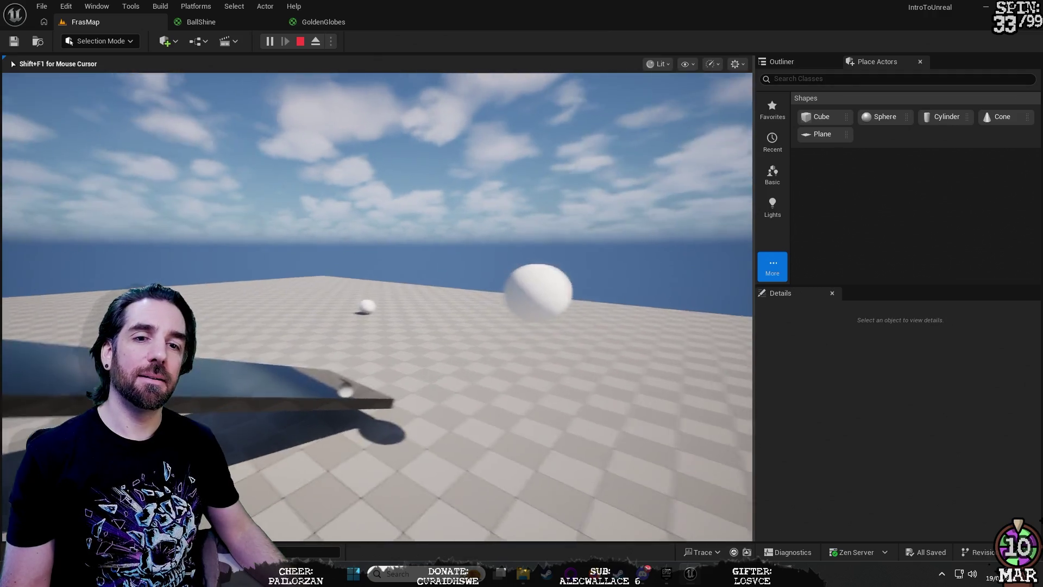
key(Escape)
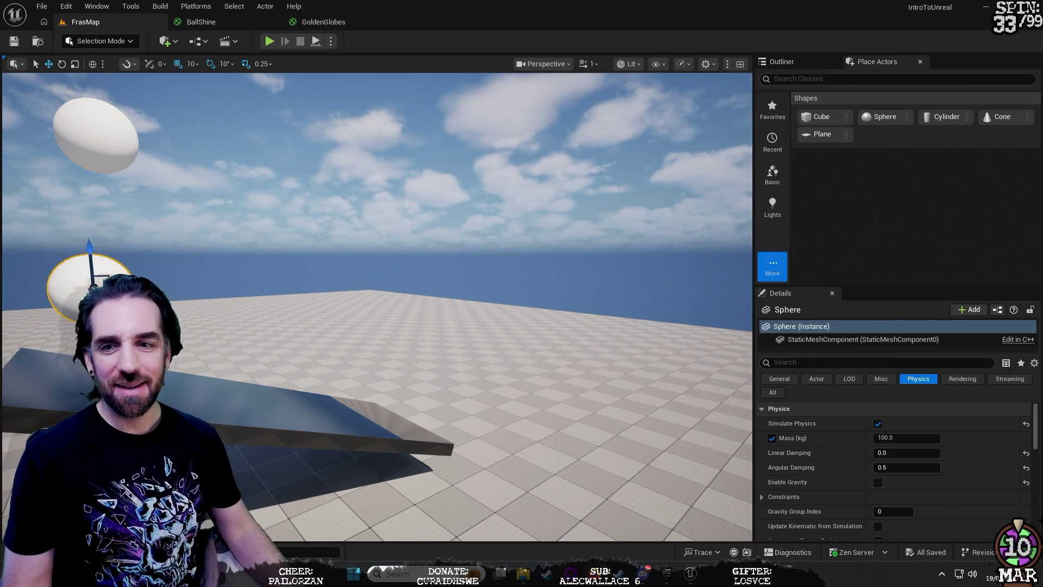
Step: Frame the sphere, then replay the level to watch the spheres fall and roll down the ramp
key(f)
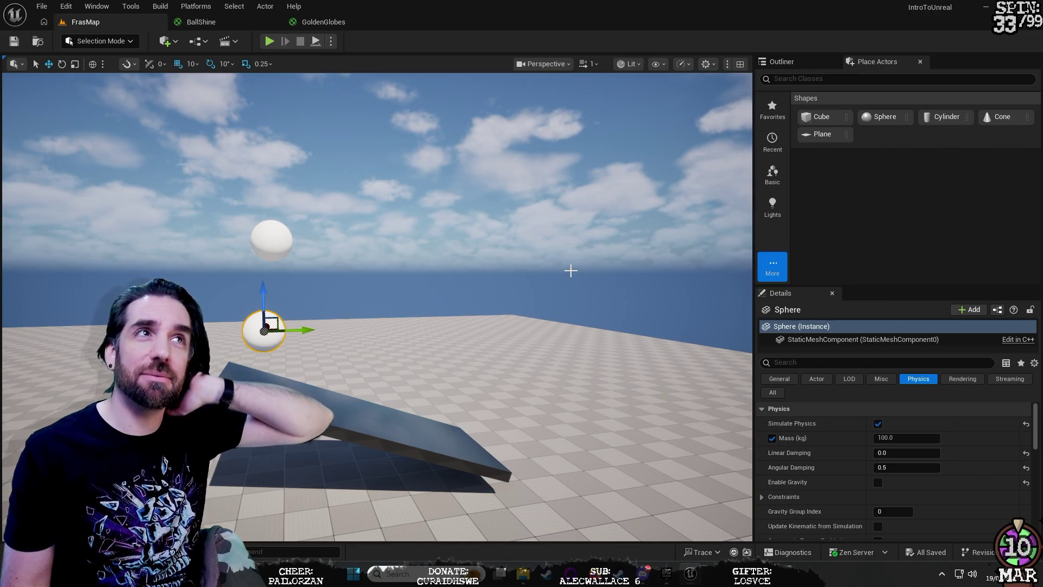
scroll(548, 275, up, 5)
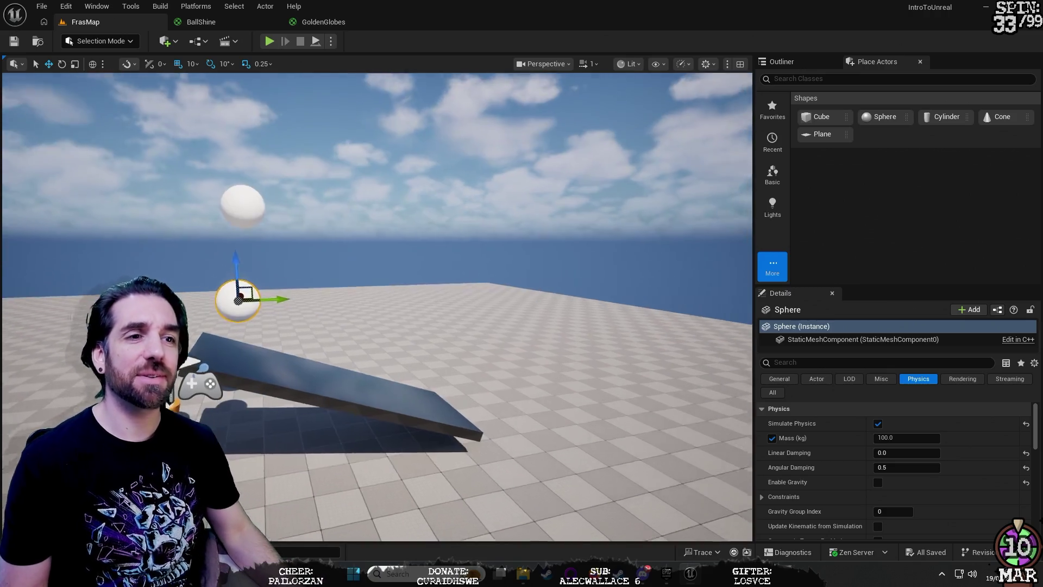
key(d)
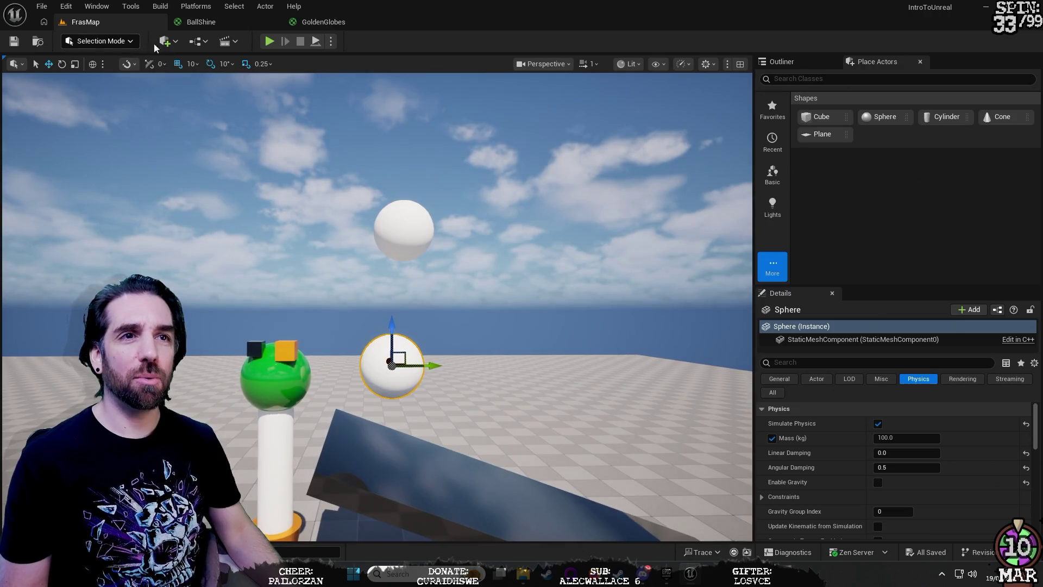
click(269, 41)
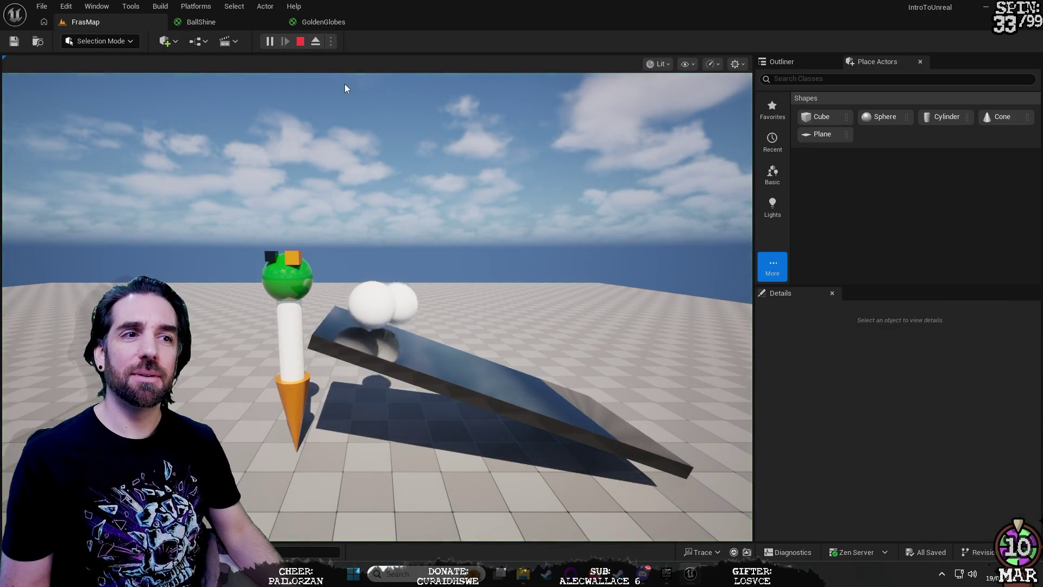
click(300, 42)
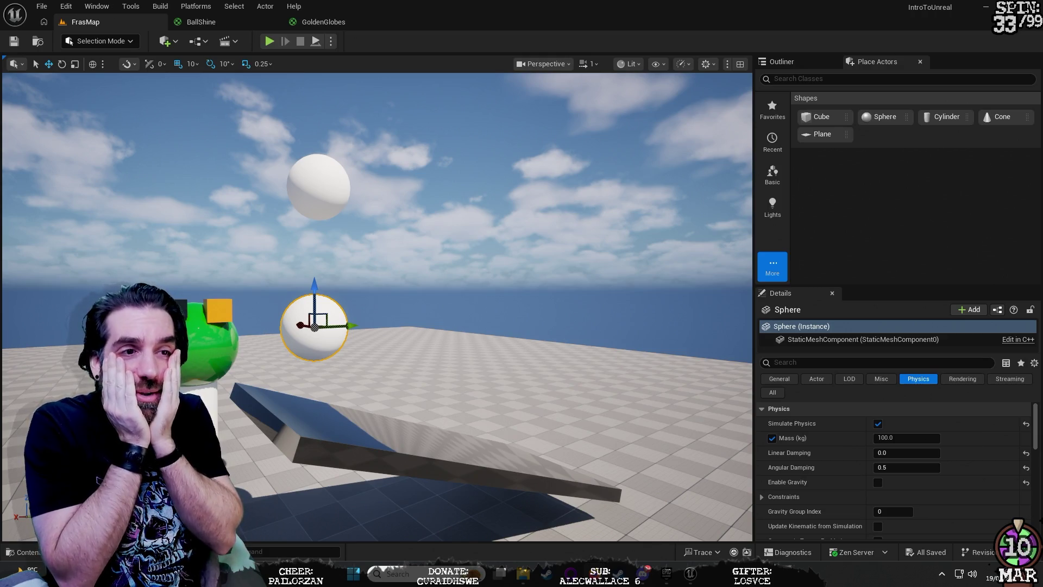
mouse_move(160, 221)
mouse_down()
mouse_move(141, 223)
mouse_move(286, 190)
mouse_up()
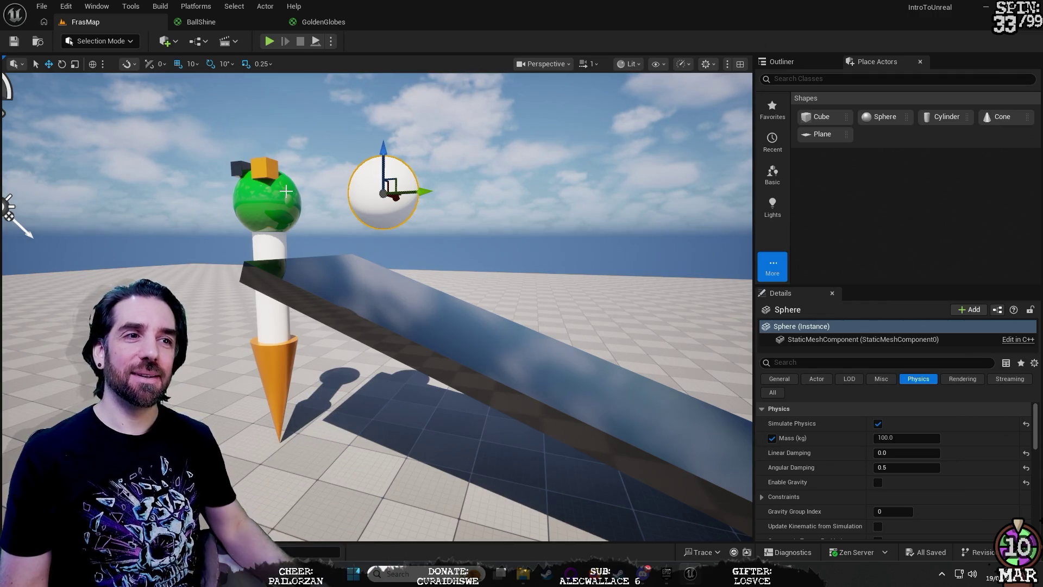
mouse_move(286, 190)
mouse_down()
mouse_move(287, 211)
mouse_move(359, 217)
mouse_move(315, 218)
mouse_move(347, 218)
mouse_move(502, 278)
mouse_up()
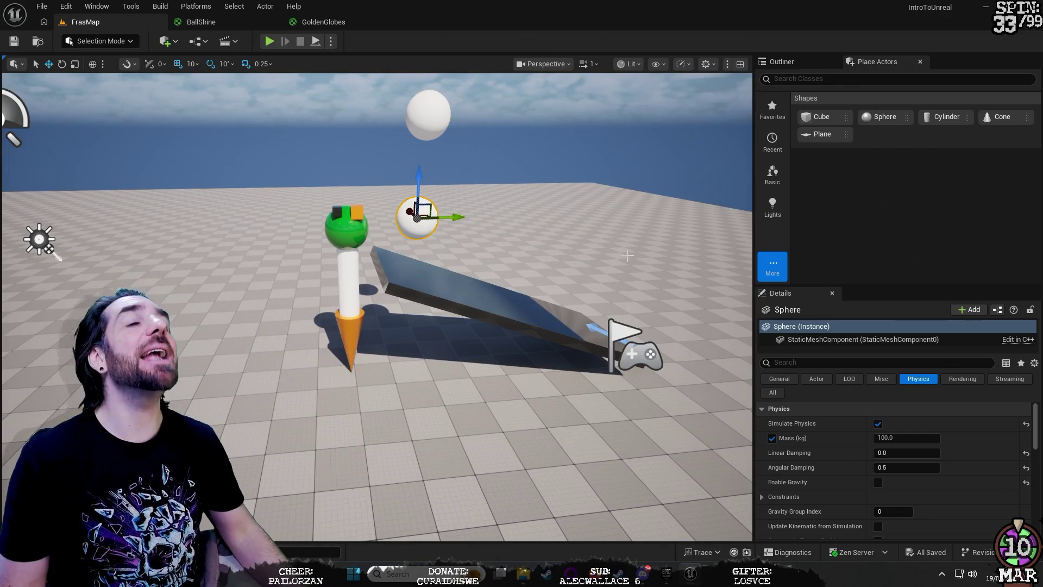
drag(664, 244, 643, 192)
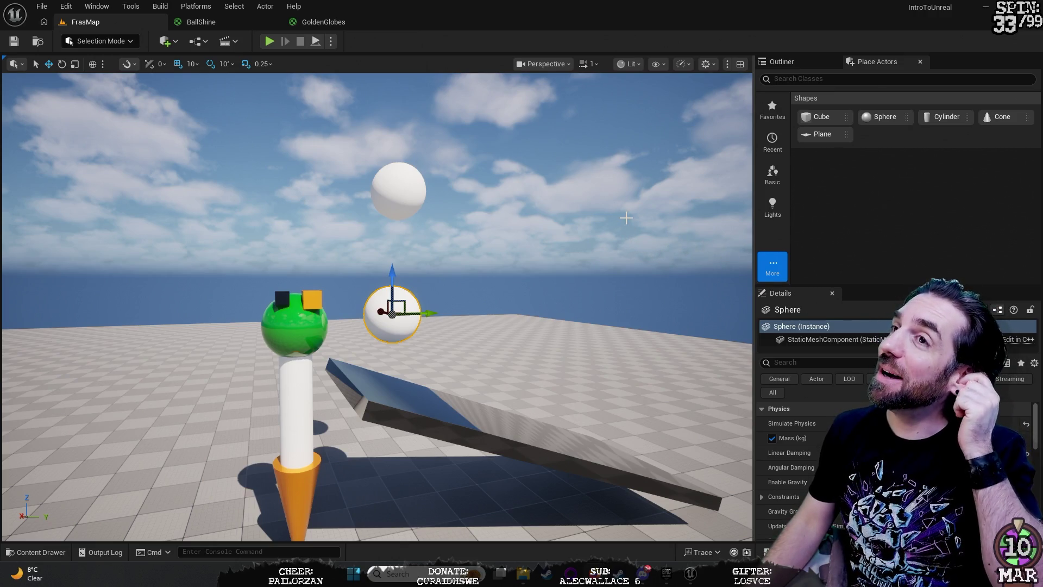
mouse_move(577, 263)
mouse_down()
mouse_move(515, 304)
mouse_move(439, 280)
mouse_up()
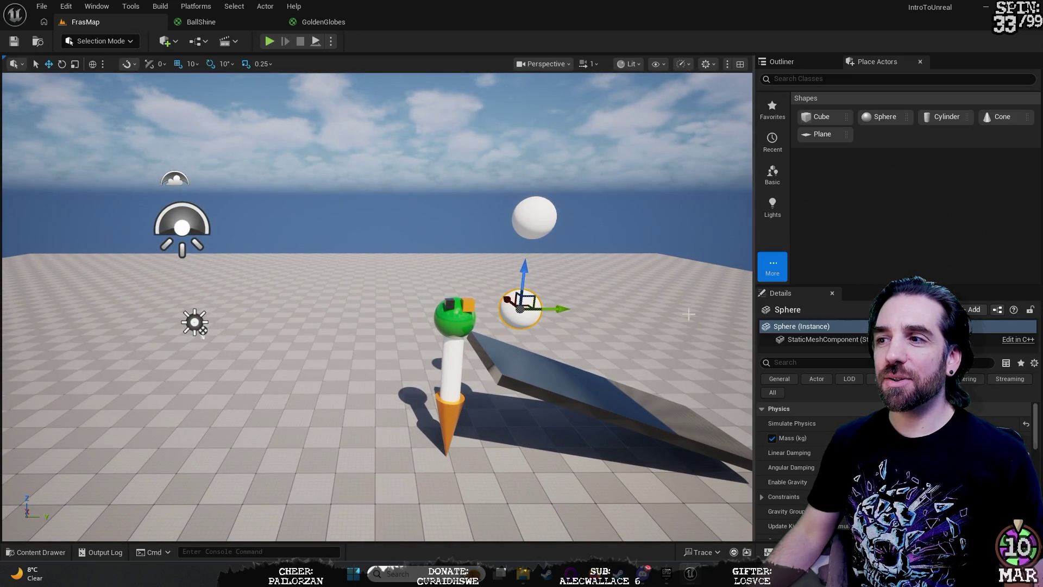
Step: Select Sphere2 and resize the Place Actors and Details panels so both fit
key(f)
click(361, 142)
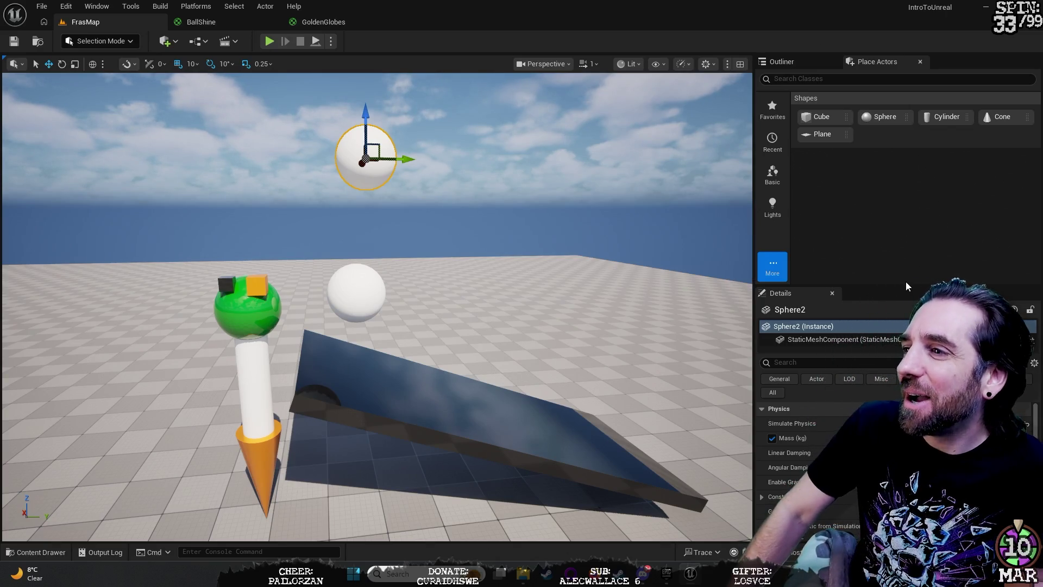
mouse_move(910, 287)
mouse_down()
mouse_move(910, 484)
mouse_move(910, 472)
mouse_up()
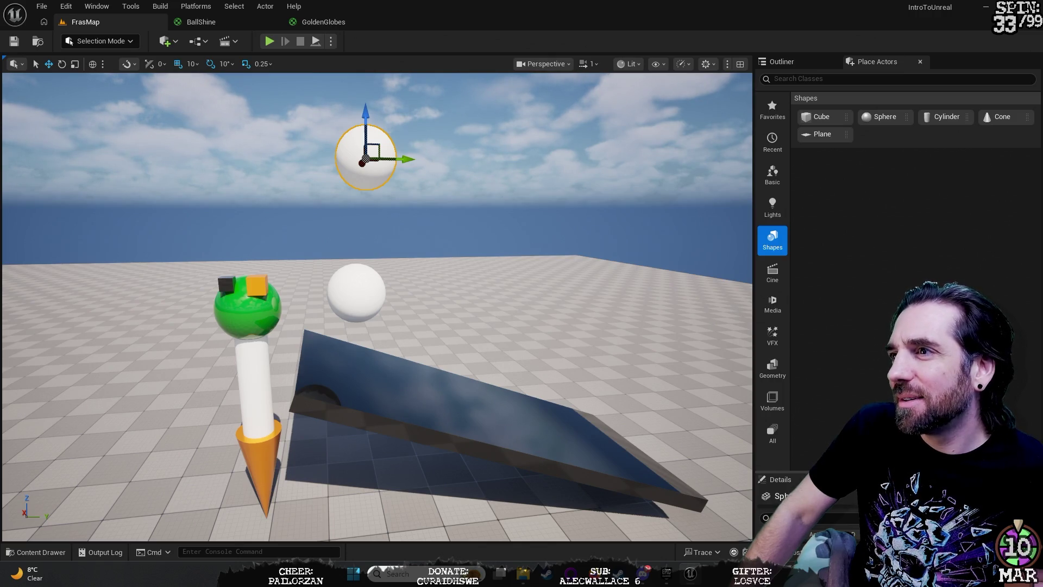
mouse_move(938, 473)
mouse_down()
mouse_move(937, 202)
mouse_move(936, 240)
mouse_up()
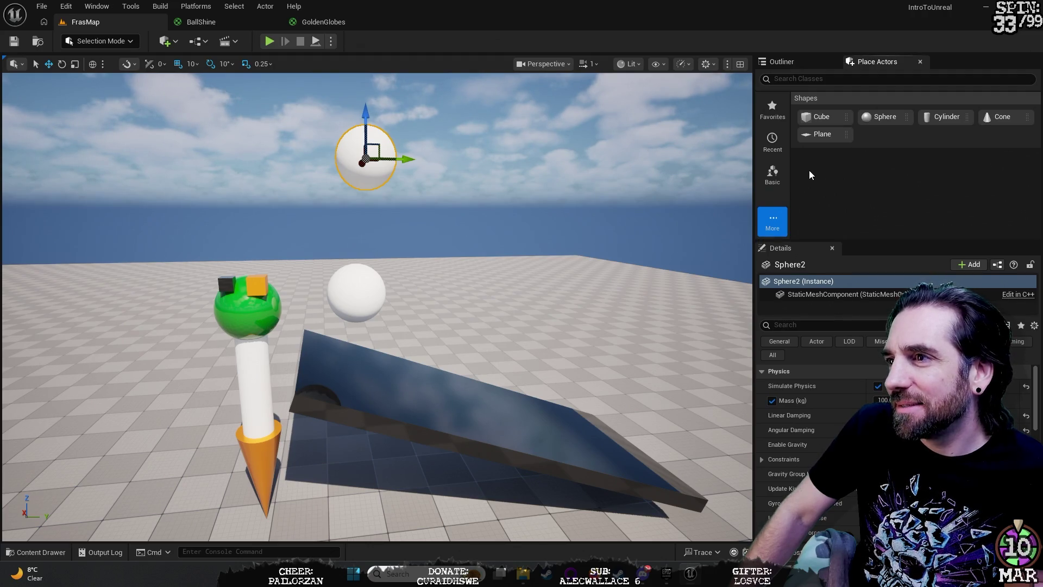
Step: Add a Cone brush from the Geometry shapes to the level and move the view to it
drag(867, 242, 866, 455)
click(772, 364)
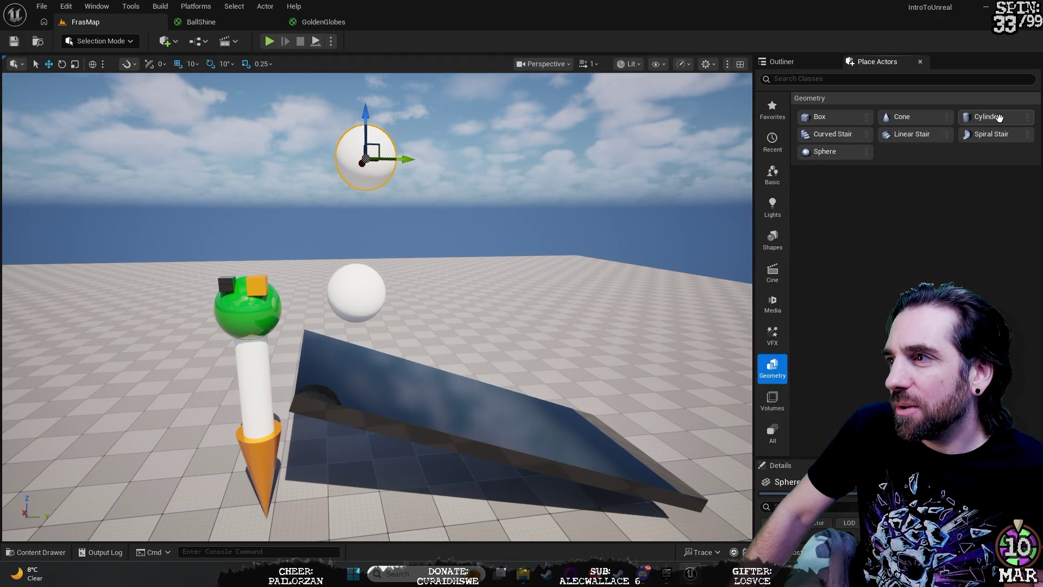
mouse_move(907, 119)
mouse_down()
mouse_move(533, 149)
mouse_move(602, 353)
mouse_up()
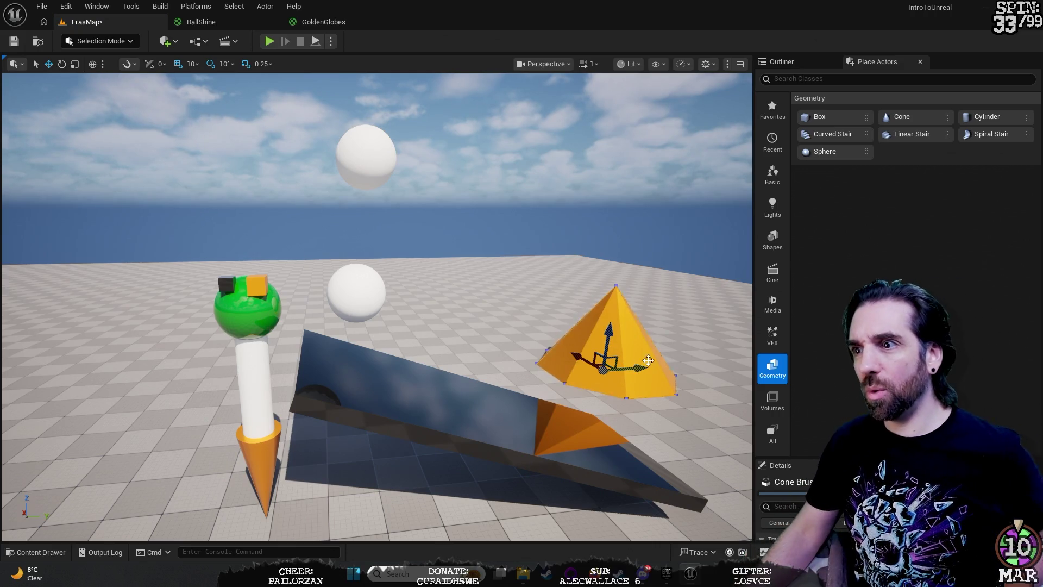
mouse_move(644, 367)
mouse_down()
mouse_move(660, 361)
mouse_move(561, 344)
mouse_up()
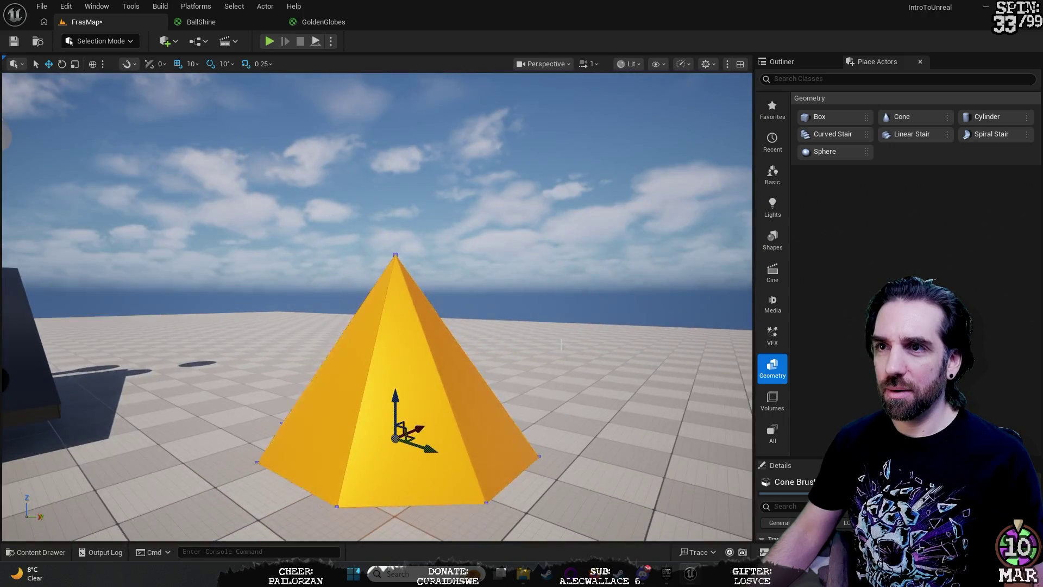
drag(398, 259, 375, 259)
drag(557, 321, 557, 321)
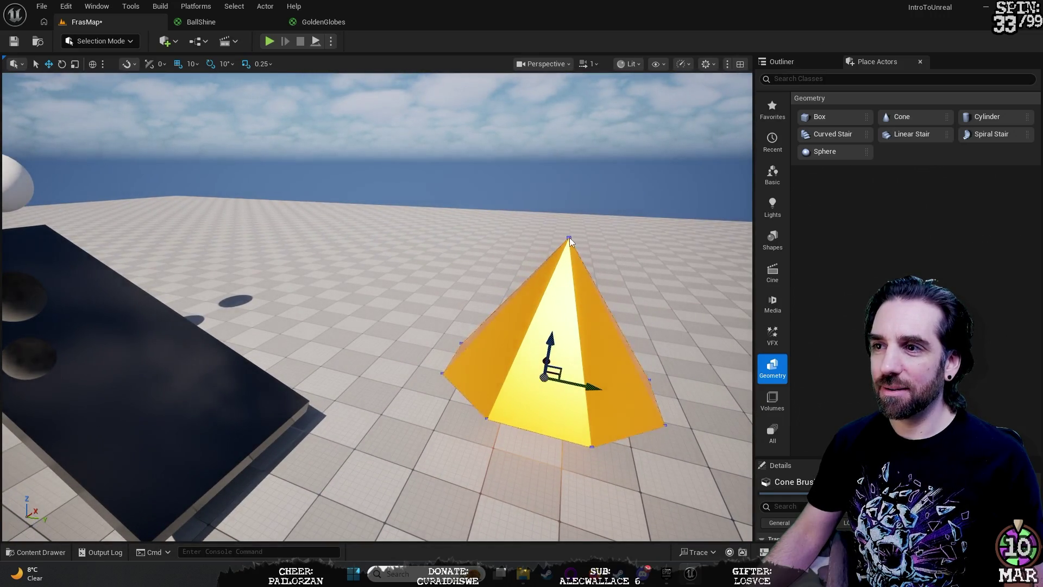
Step: Increase the cone's Z height and Outer Radius in Brush Settings to make it taller and wider
drag(870, 459, 870, 241)
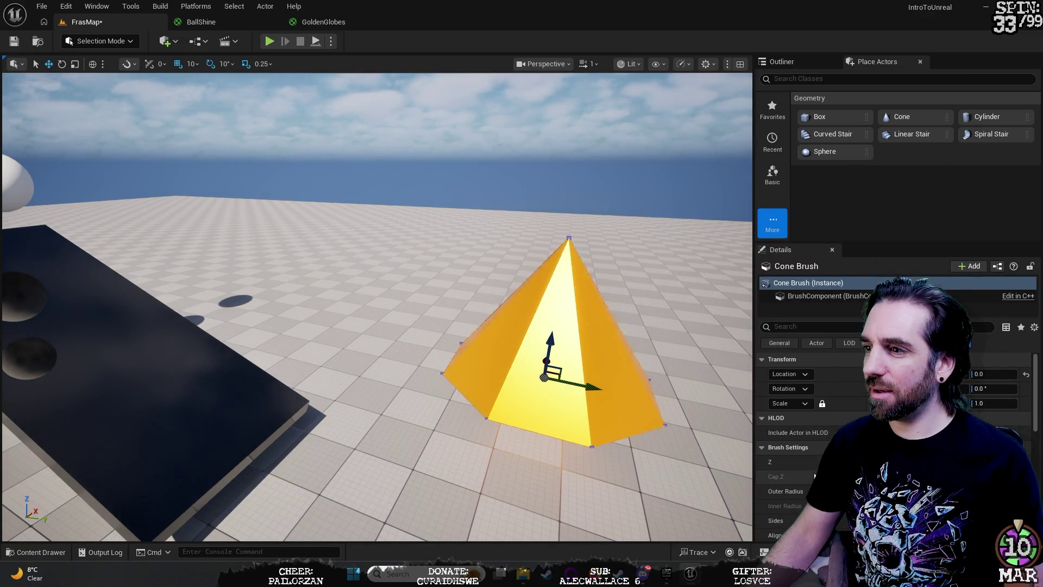
scroll(787, 476, down, 5)
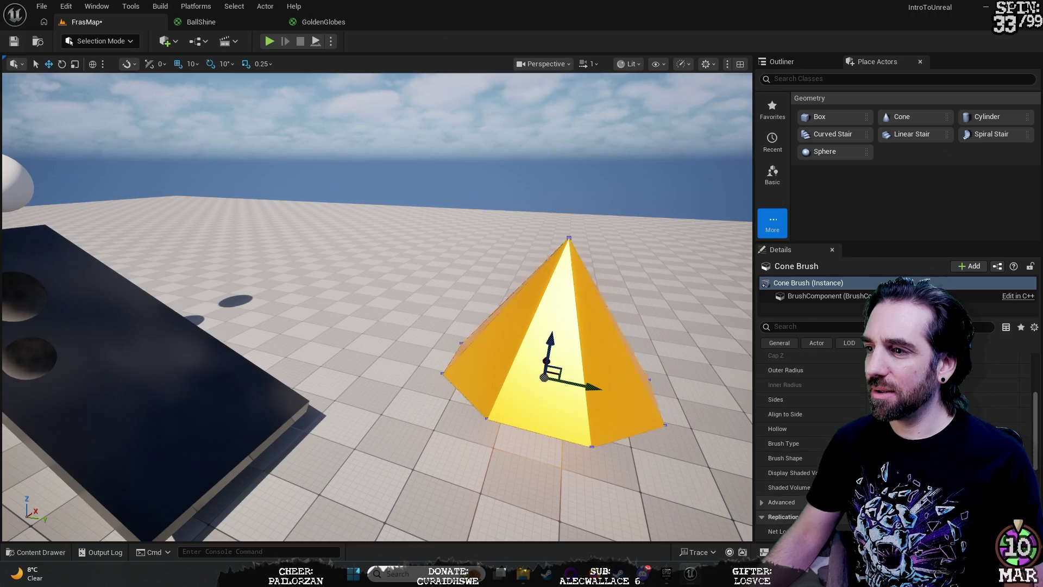
scroll(788, 434, up, 3)
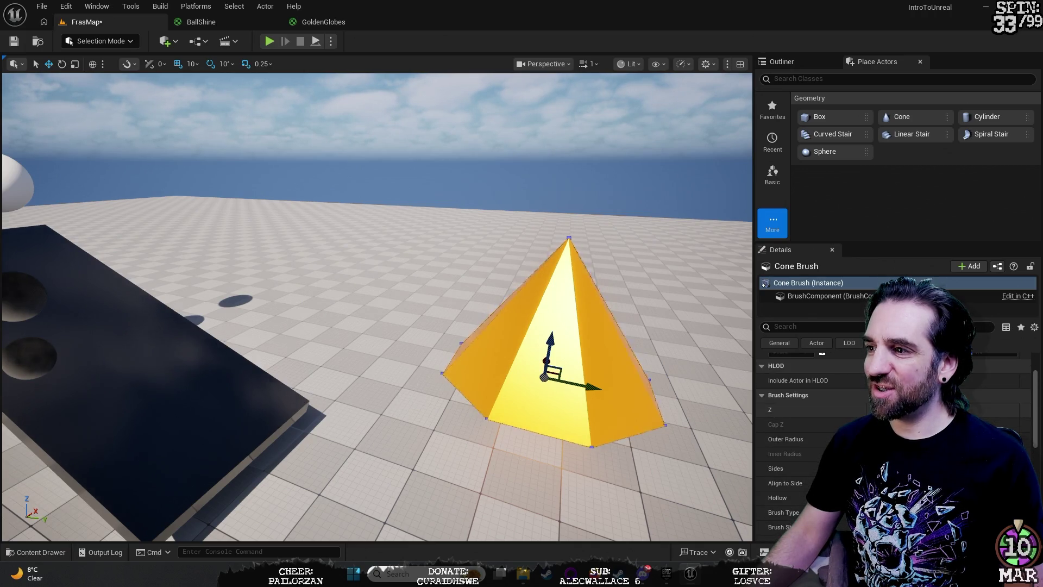
drag(897, 410, 874, 411)
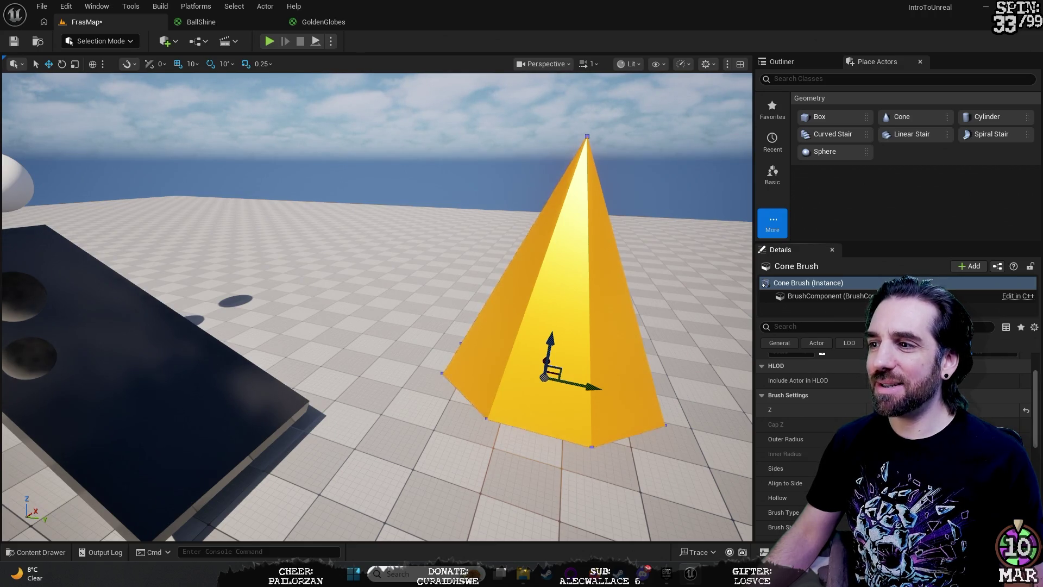
mouse_move(896, 439)
mouse_down()
mouse_move(923, 439)
mouse_move(869, 439)
mouse_up()
scroll(671, 397, down, 5)
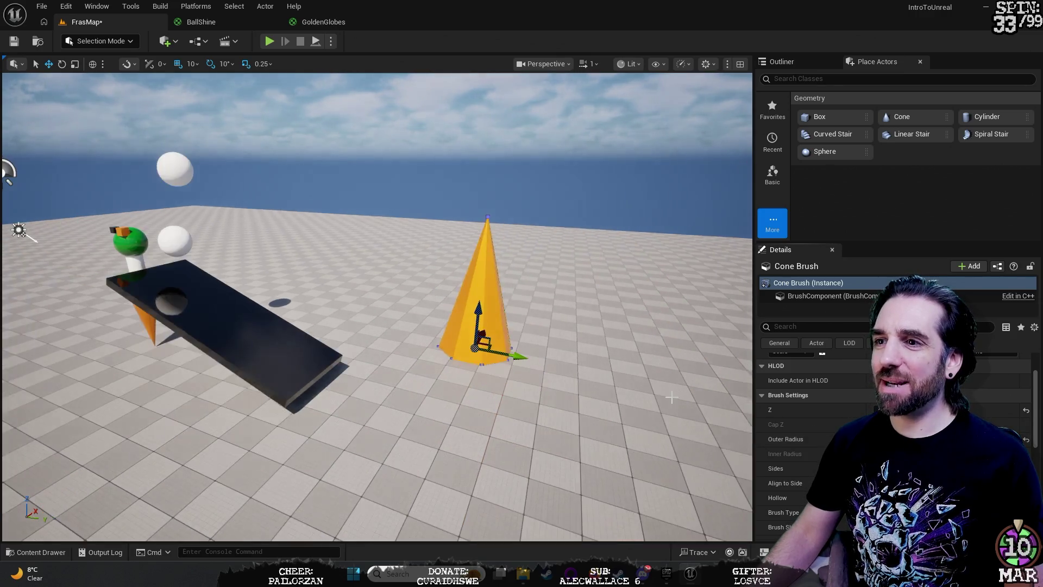
scroll(671, 397, down, 5)
mouse_move(896, 409)
mouse_down()
mouse_move(934, 410)
mouse_move(902, 439)
mouse_move(940, 438)
mouse_up()
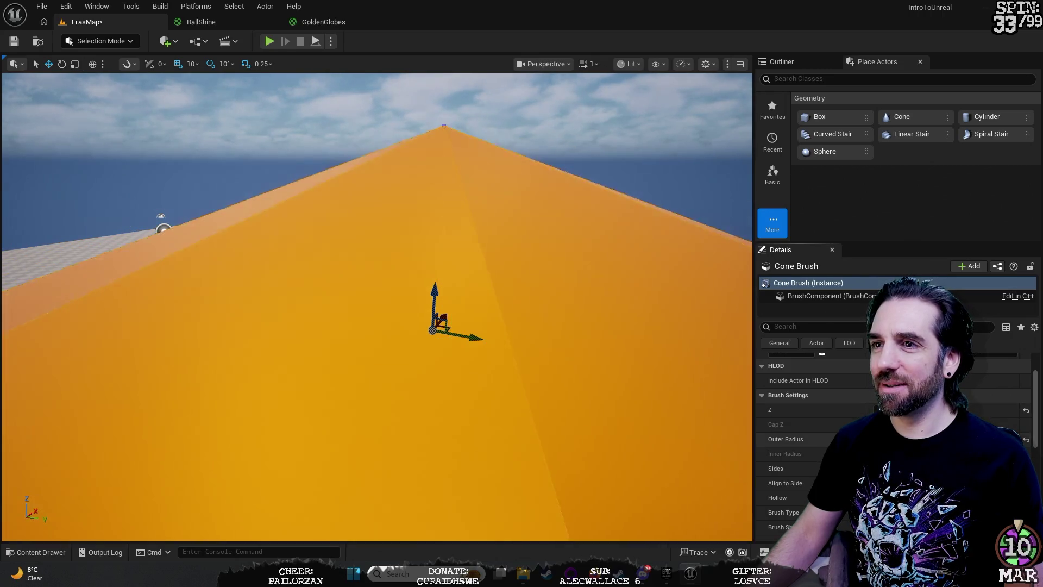
mouse_move(560, 326)
mouse_down()
mouse_move(549, 244)
mouse_move(538, 337)
mouse_move(532, 348)
mouse_move(530, 326)
mouse_move(527, 353)
mouse_move(518, 342)
mouse_move(511, 358)
mouse_move(743, 224)
mouse_up()
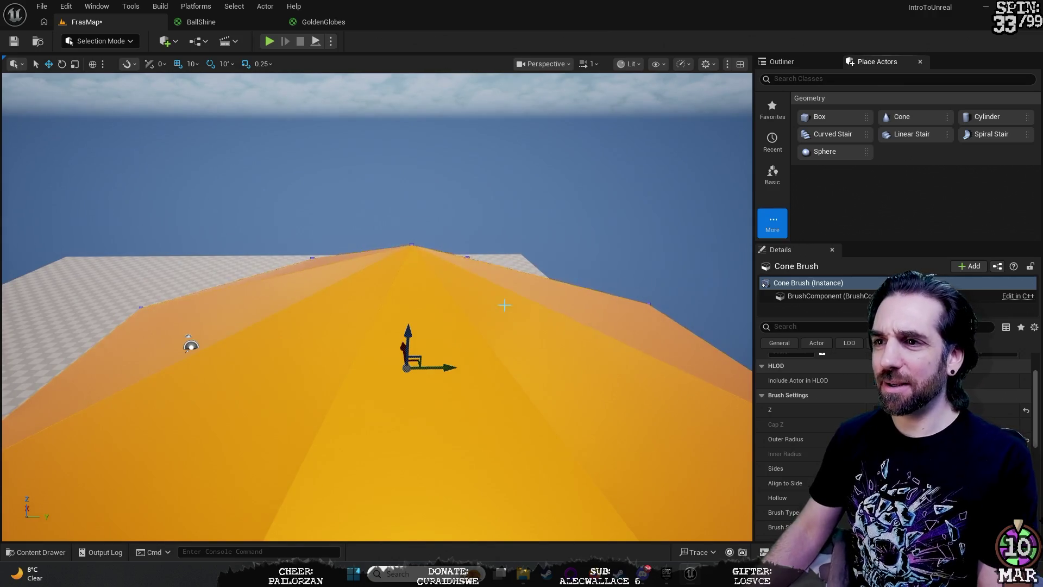
Step: Delete the cone brush, open the Content Drawer, and remove a stray NewFolder from Materials
key(Delete)
key(ctrl+space)
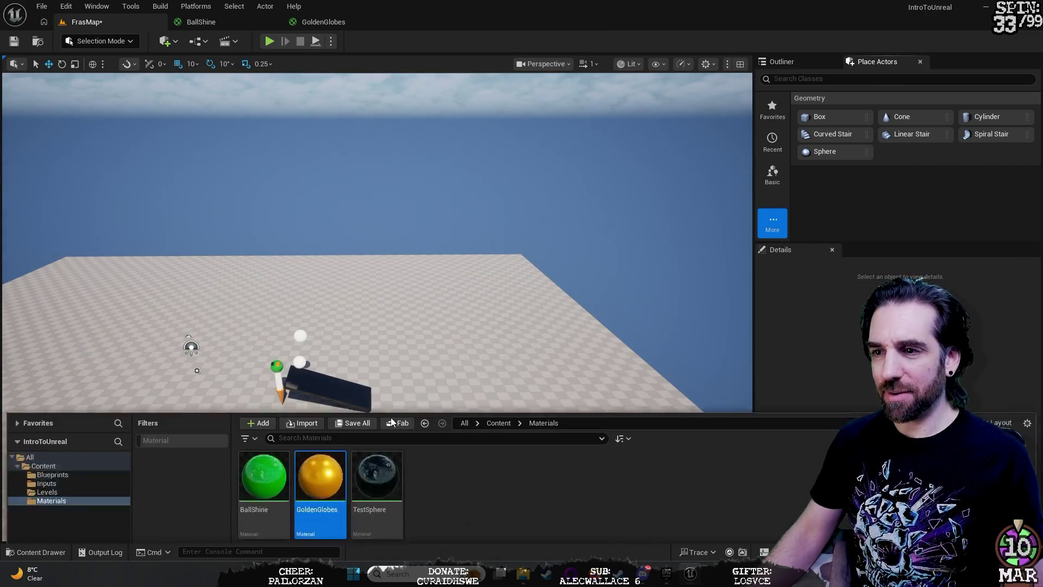
right_click(75, 483)
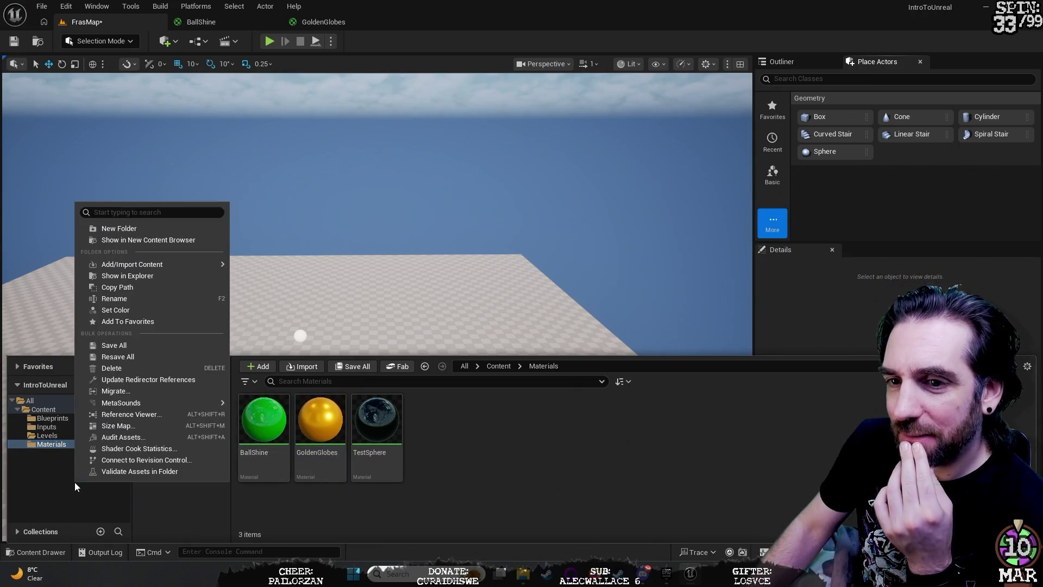
click(119, 229)
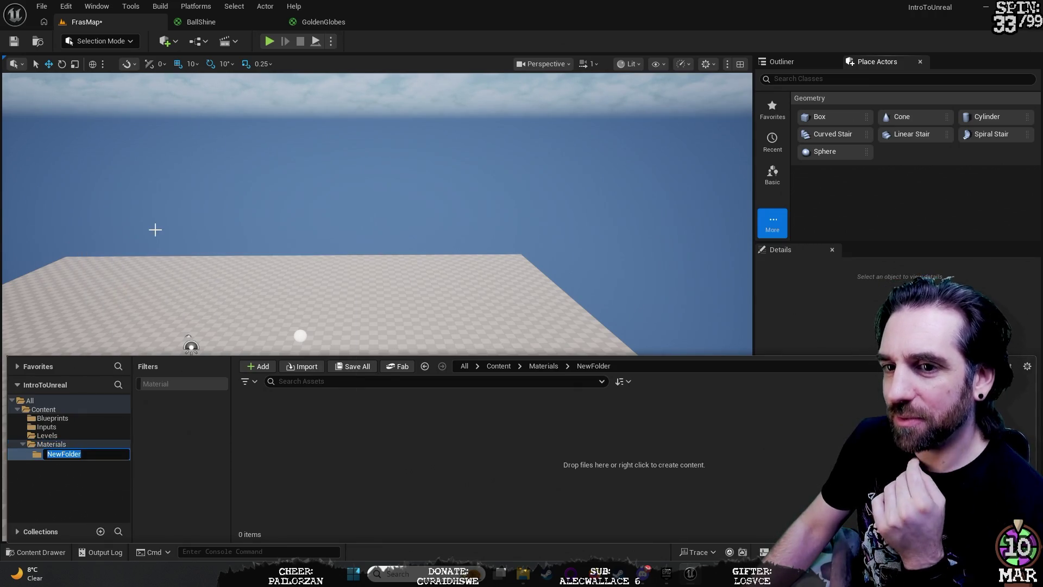
click(64, 445)
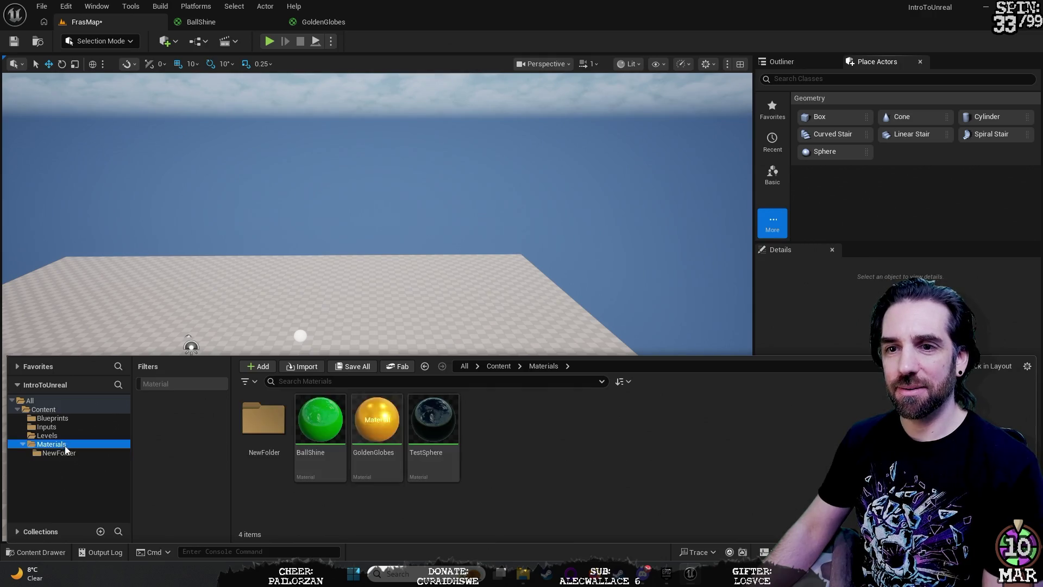
click(63, 453)
key(Delete)
click(79, 477)
Step: Create a new folder named Fuckabouts directly under Content
click(41, 409)
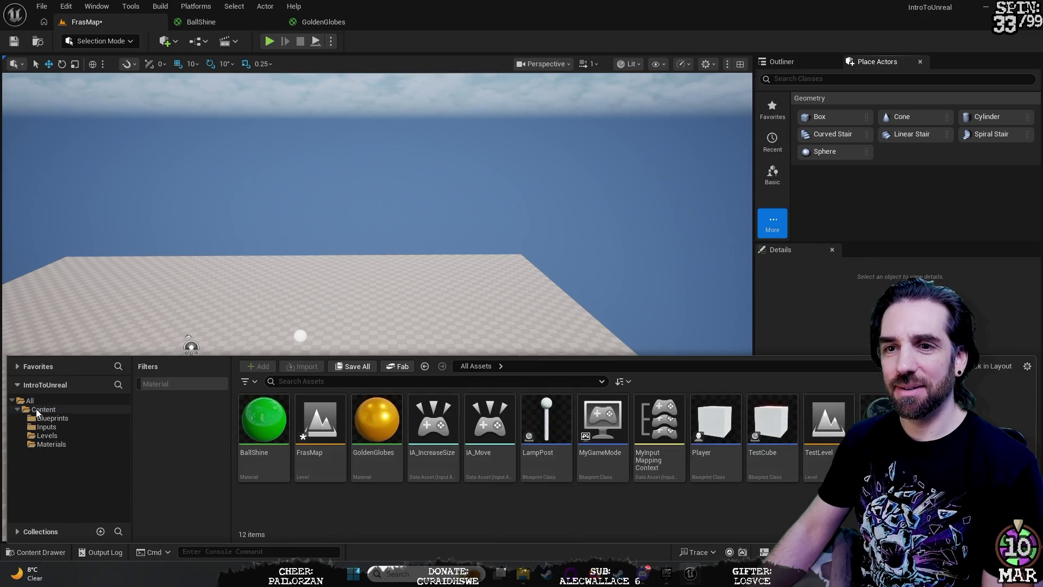
right_click(47, 485)
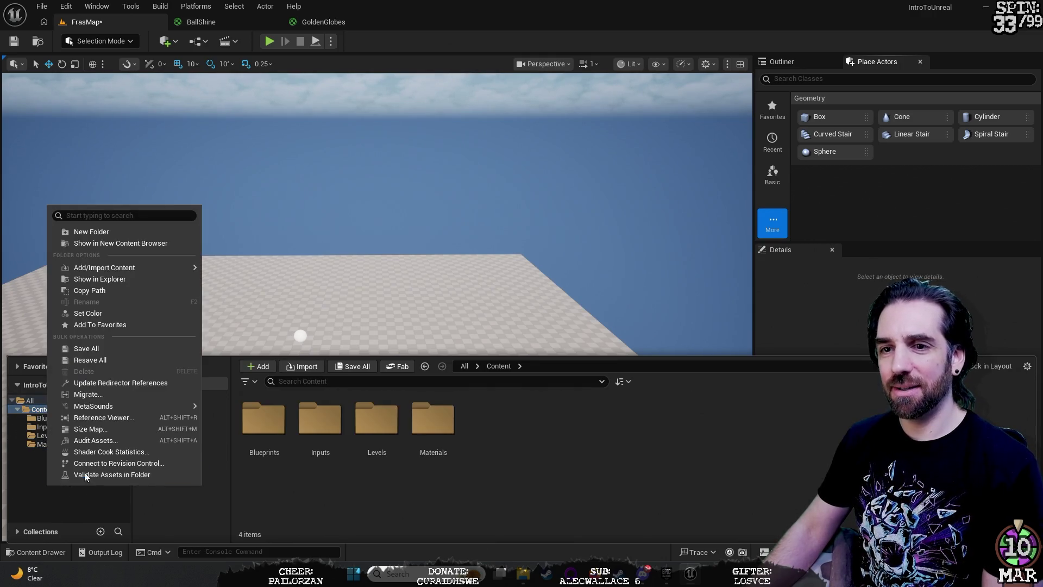
click(97, 232)
text(Fuckabouts)
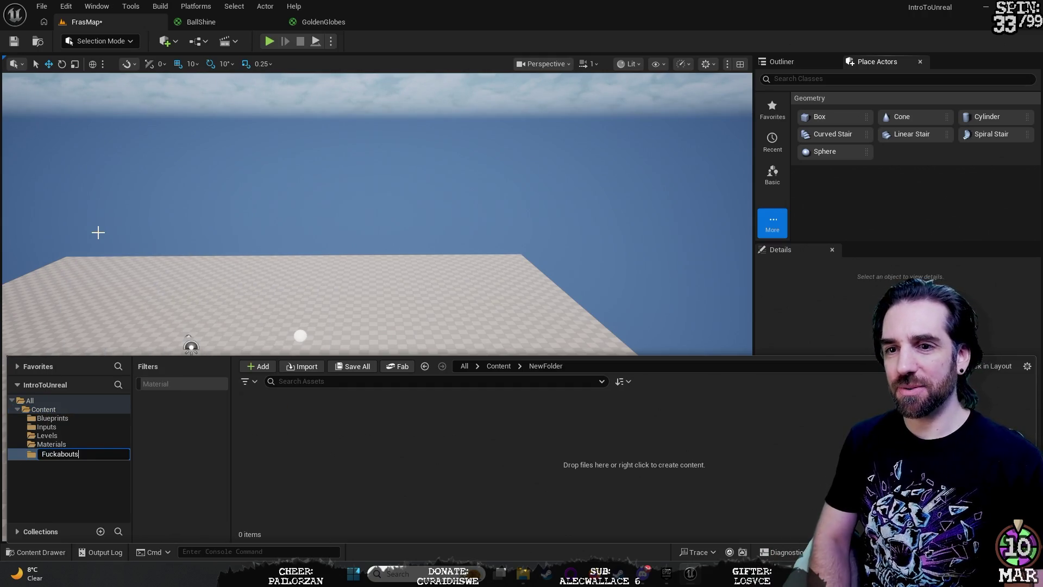
key(Return)
Step: Create a new Blueprint Class in Fuckabouts with Actor as its parent class
right_click(332, 424)
mouse_move(402, 339)
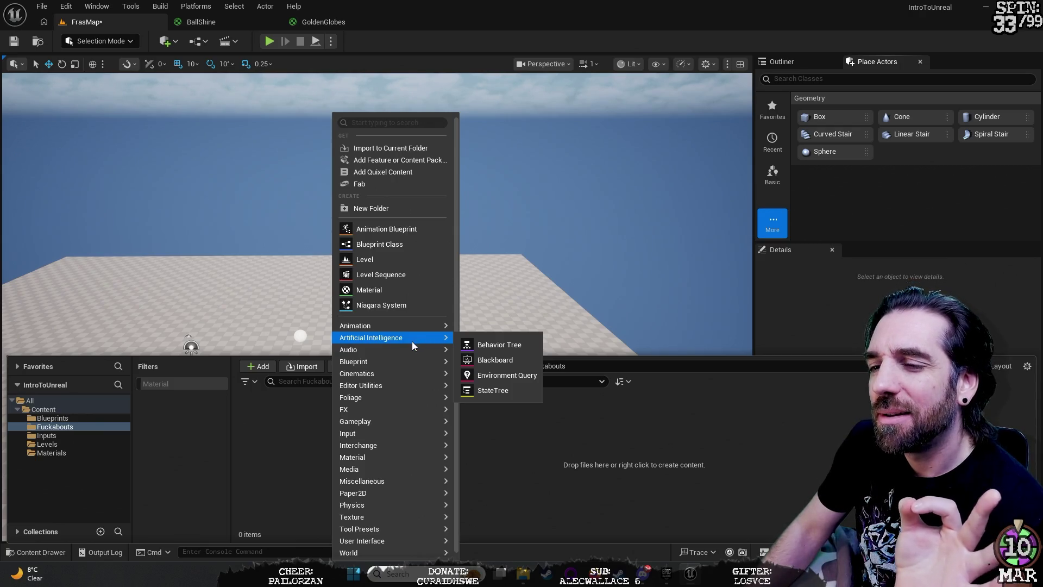
mouse_move(379, 445)
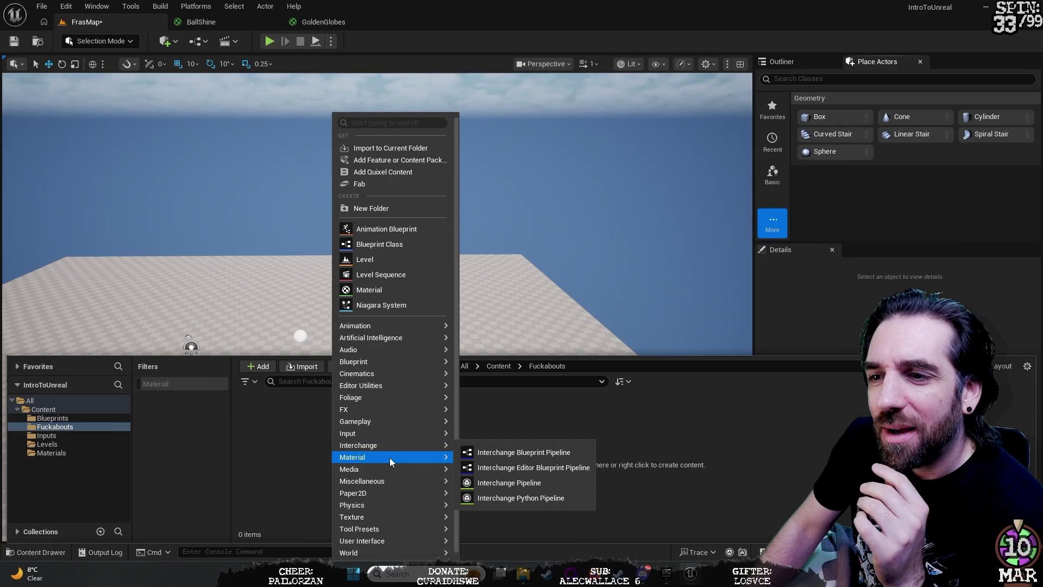
mouse_move(389, 540)
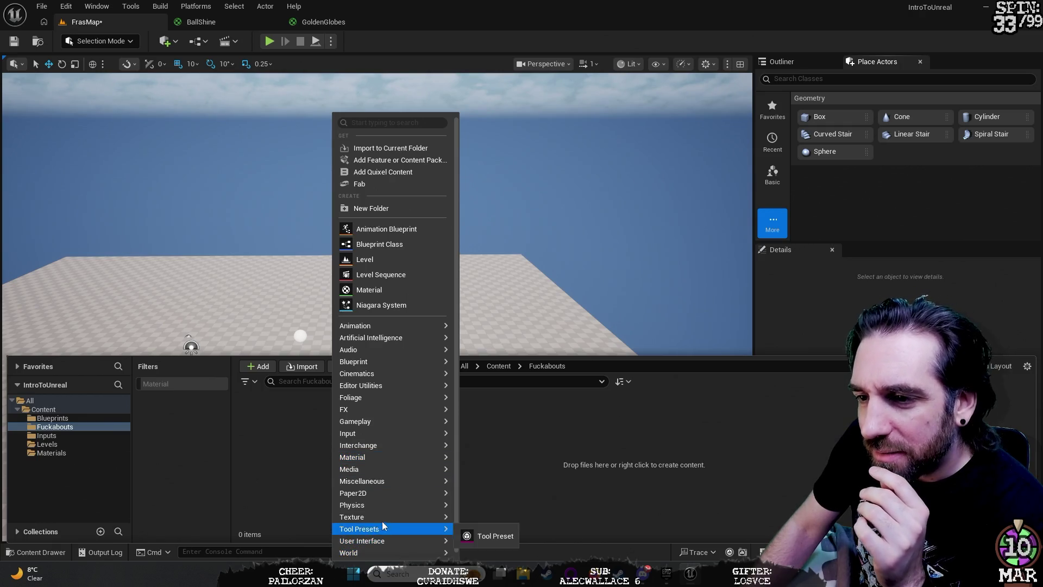
mouse_move(391, 515)
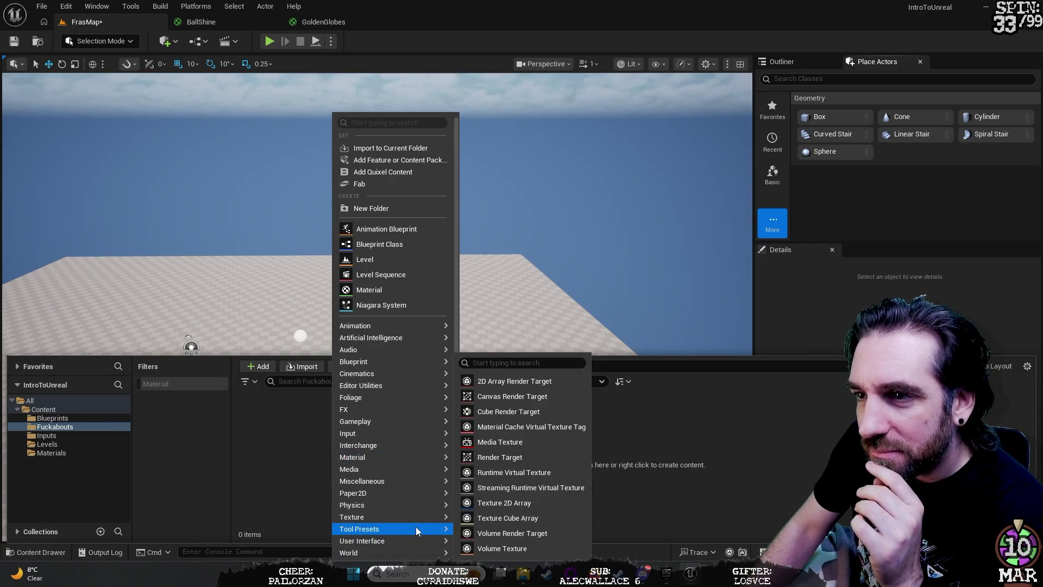
mouse_move(417, 530)
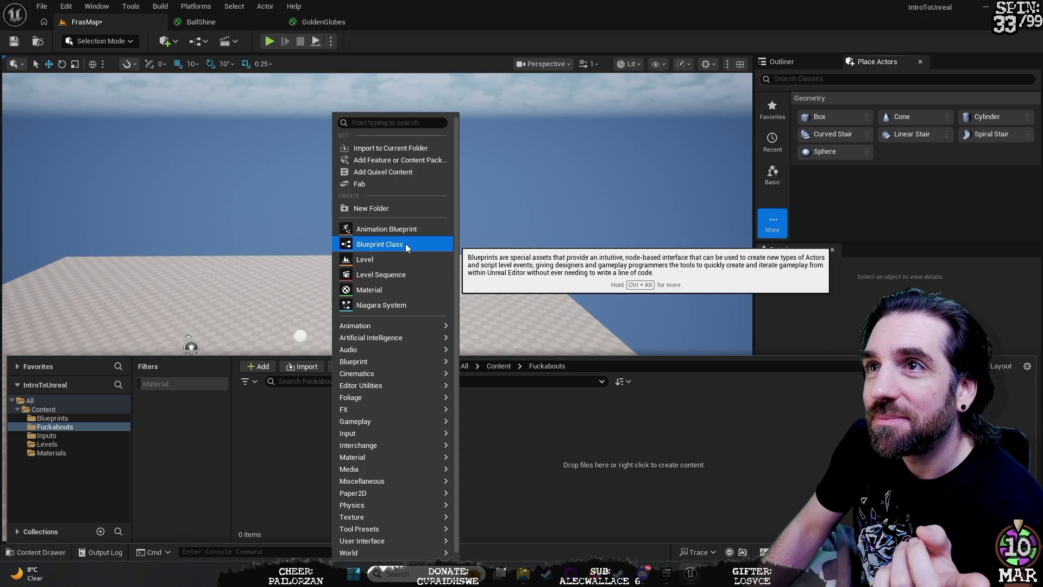
click(406, 244)
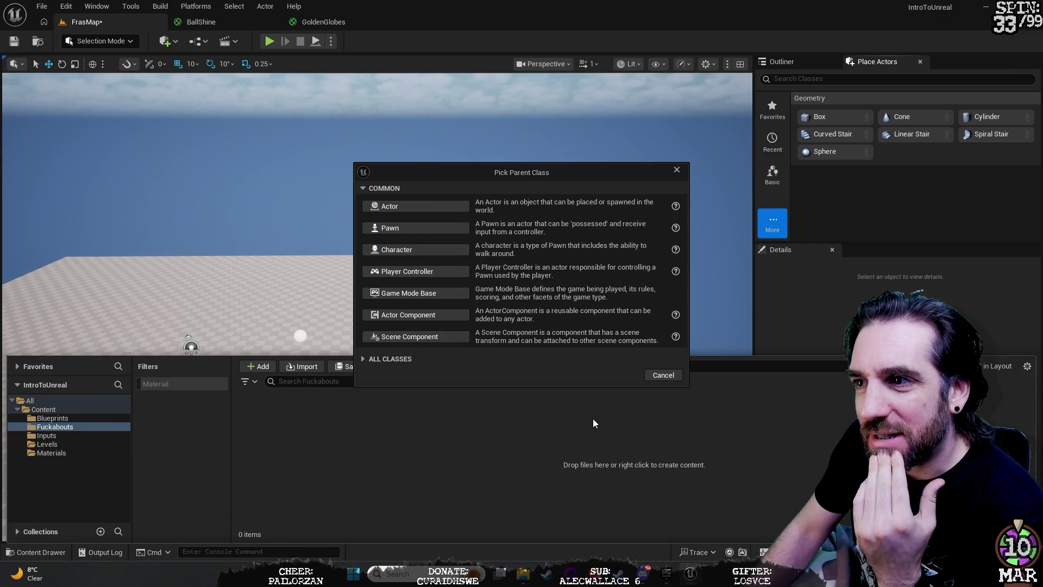
click(403, 210)
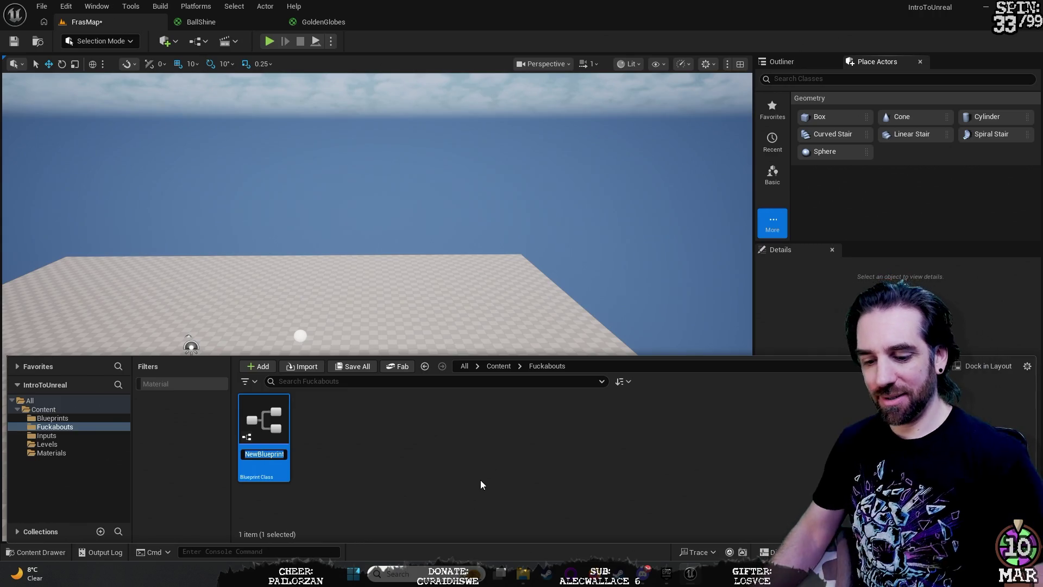
Step: Name the blueprint DontWorry and open it in the Blueprint editor
text(')
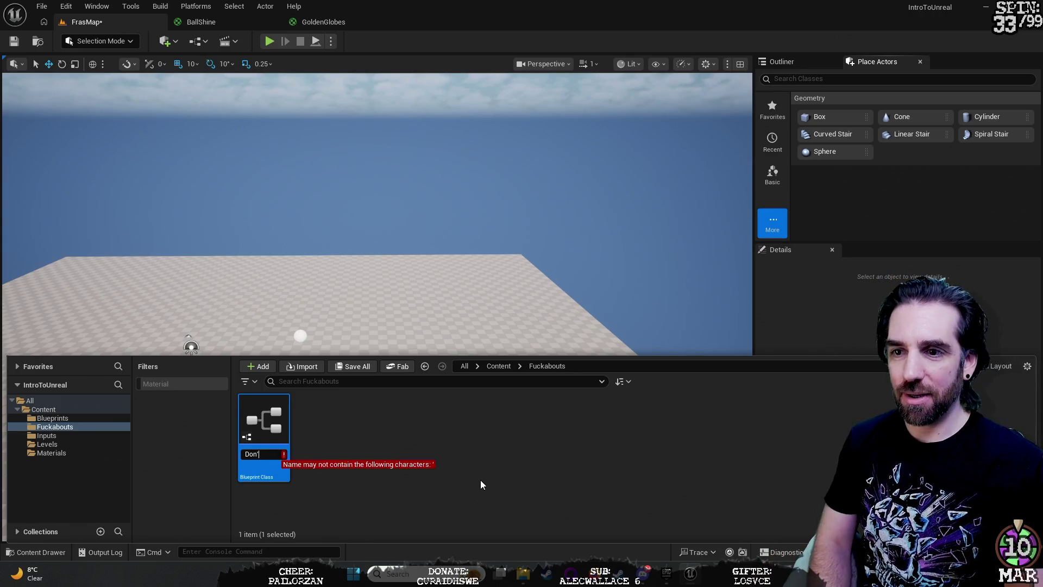
key(BackSpace)
text(tWorry)
key(Return)
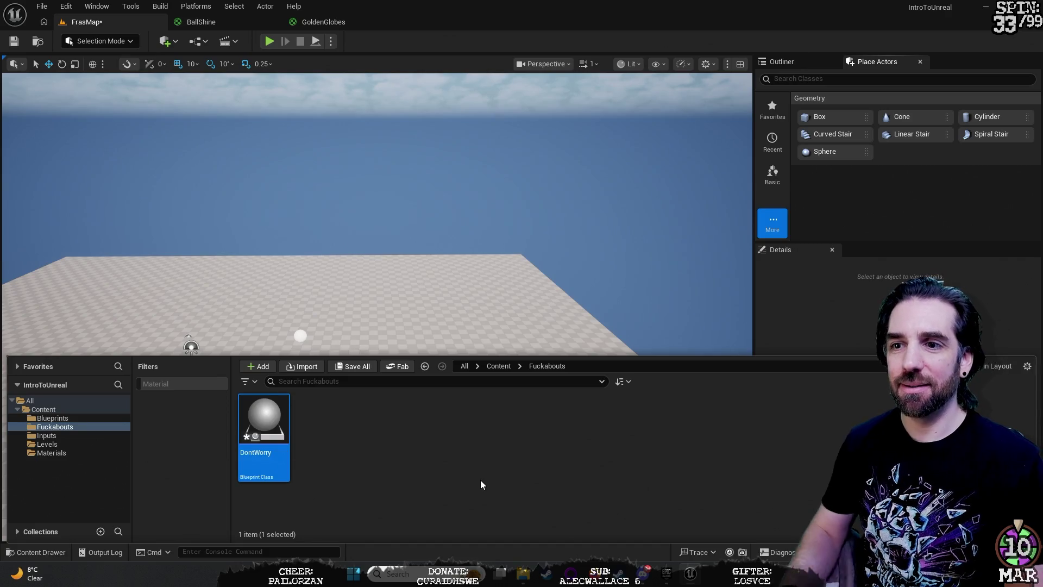
double_click(270, 421)
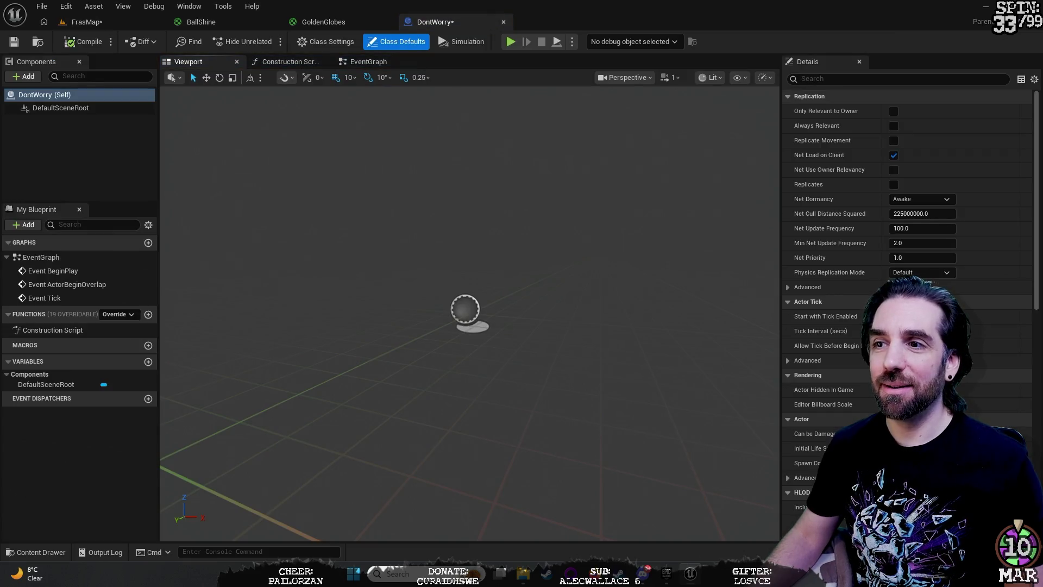
Step: Orbit the DontWorry preview and select DefaultSceneRoot to view its Details
mouse_move(467, 315)
mouse_down()
mouse_move(435, 283)
mouse_move(413, 304)
mouse_move(429, 306)
mouse_move(424, 326)
mouse_move(435, 323)
mouse_move(423, 348)
mouse_move(535, 235)
mouse_up()
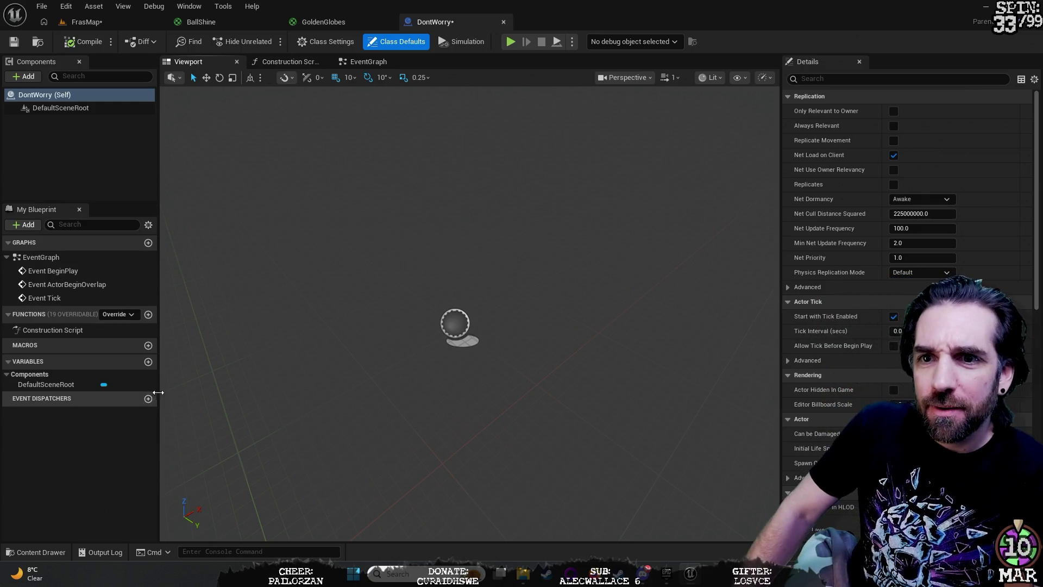
click(451, 323)
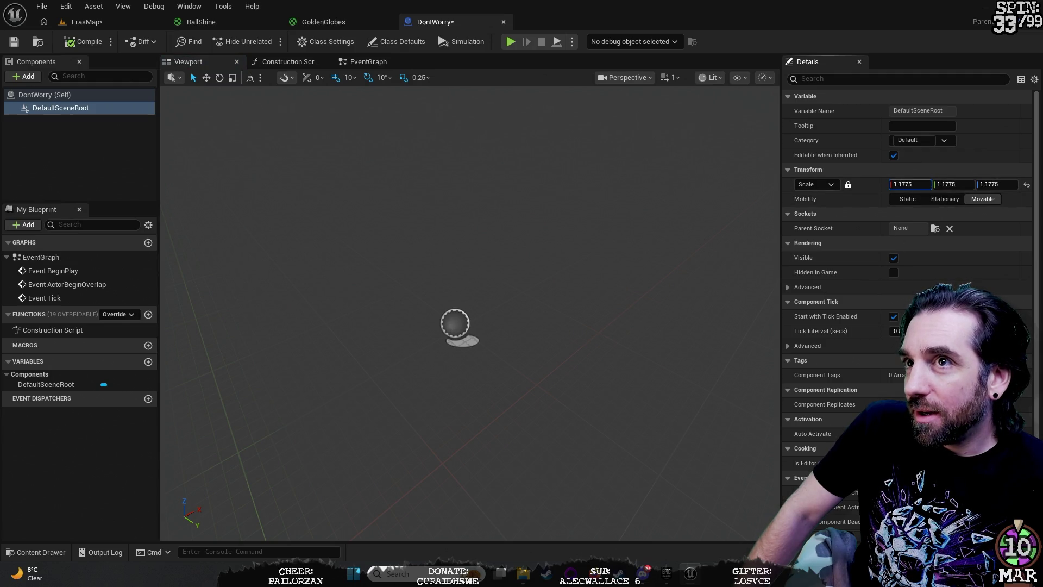
mouse_move(642, 288)
mouse_down()
mouse_move(625, 244)
mouse_move(268, 124)
mouse_up()
Step: Play-test FrasMap, exit the preview with Esc, and return to the DontWorry blueprint tab
click(82, 21)
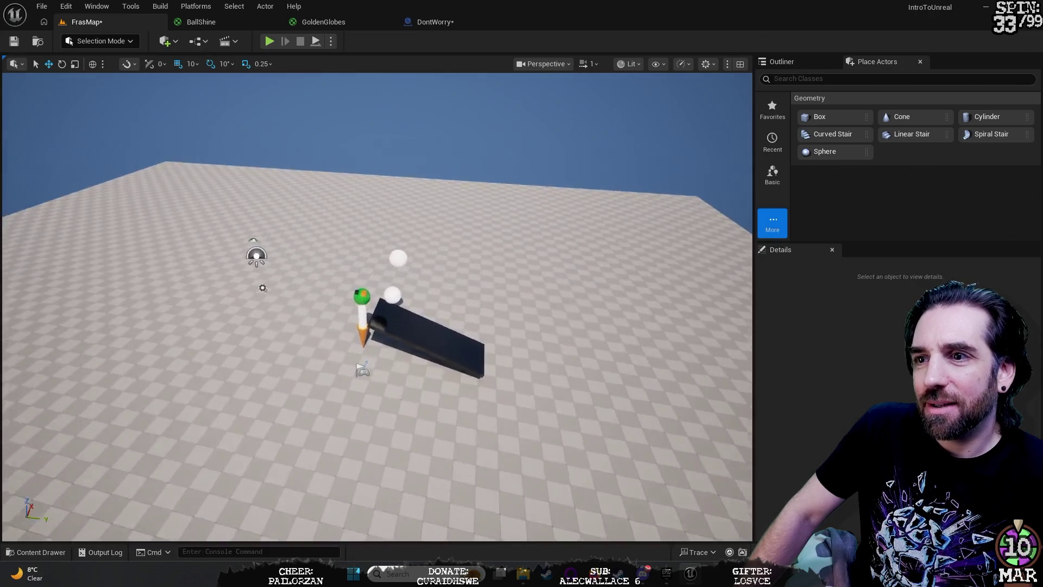
mouse_move(377, 307)
mouse_down()
mouse_move(376, 293)
mouse_move(377, 315)
mouse_up()
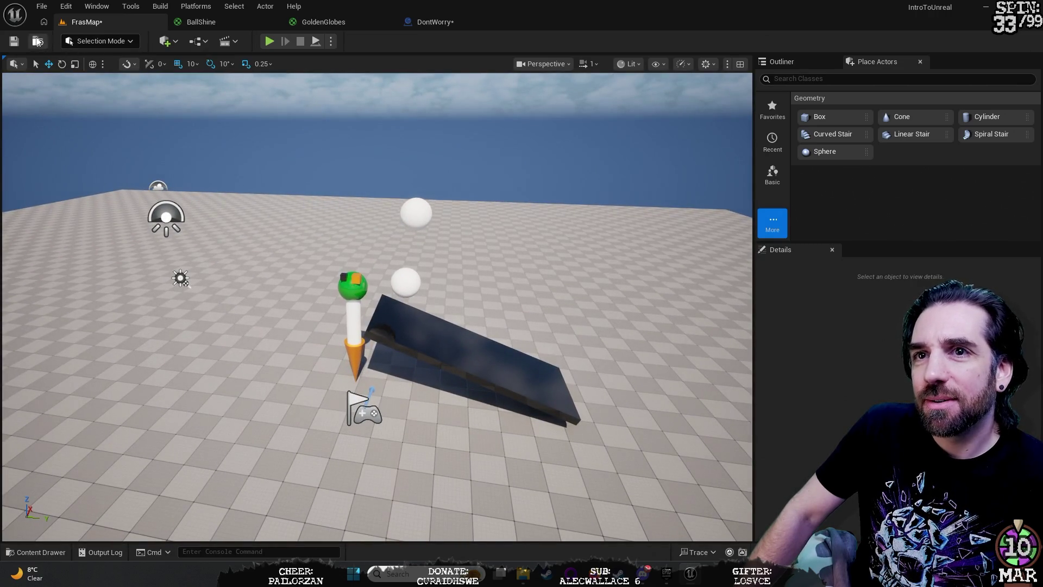
click(269, 45)
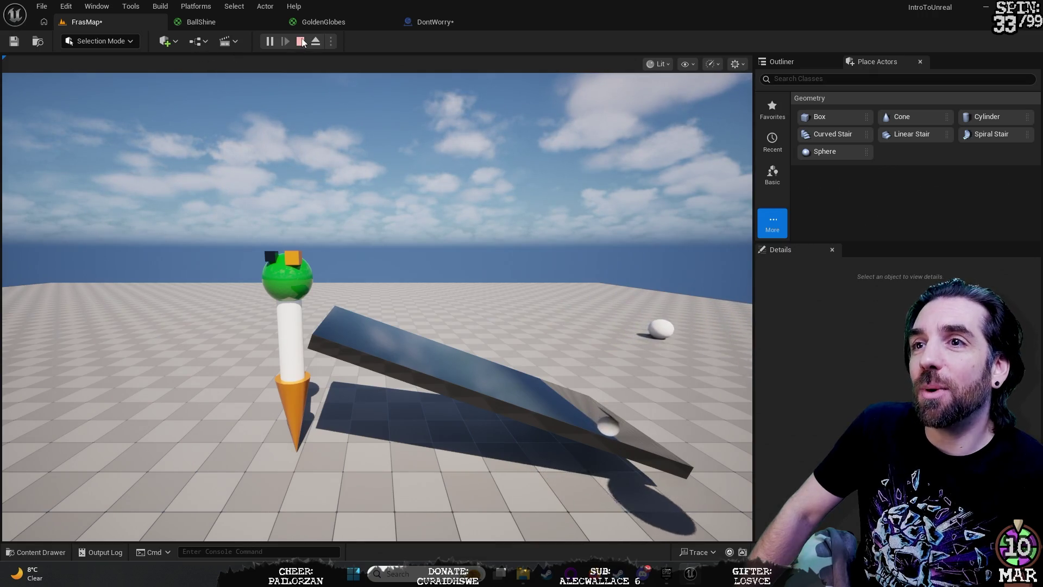
key(Escape)
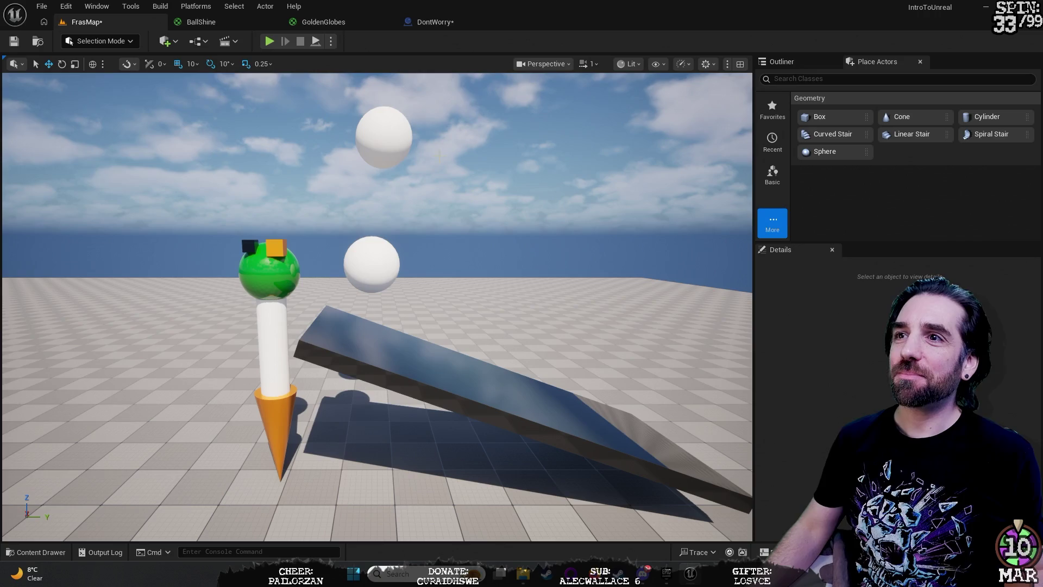
click(439, 22)
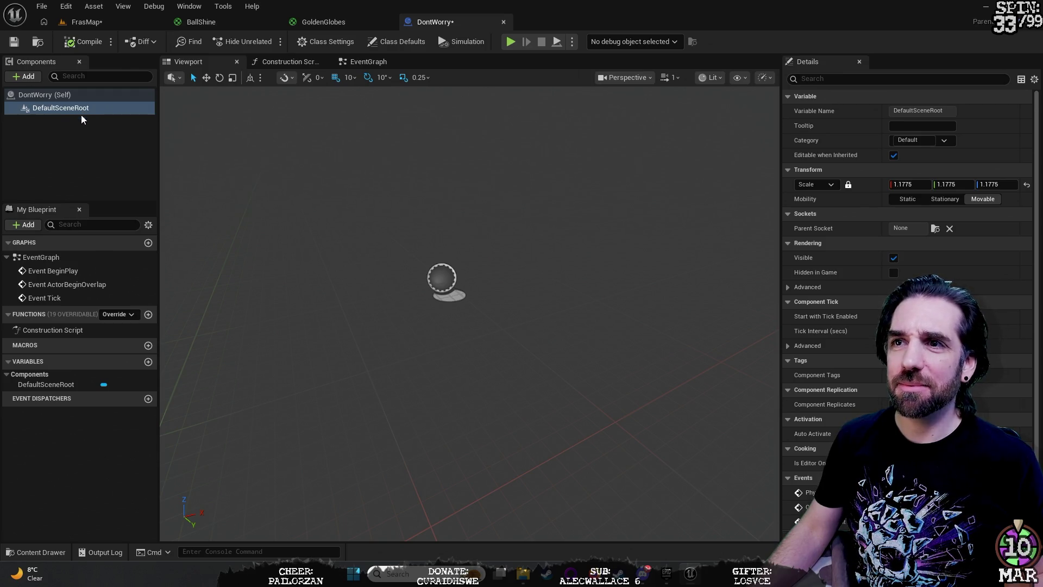
Step: In DontWorry's Construction Script, wire a Destroy Actor node from the entry event's exec pin
click(281, 63)
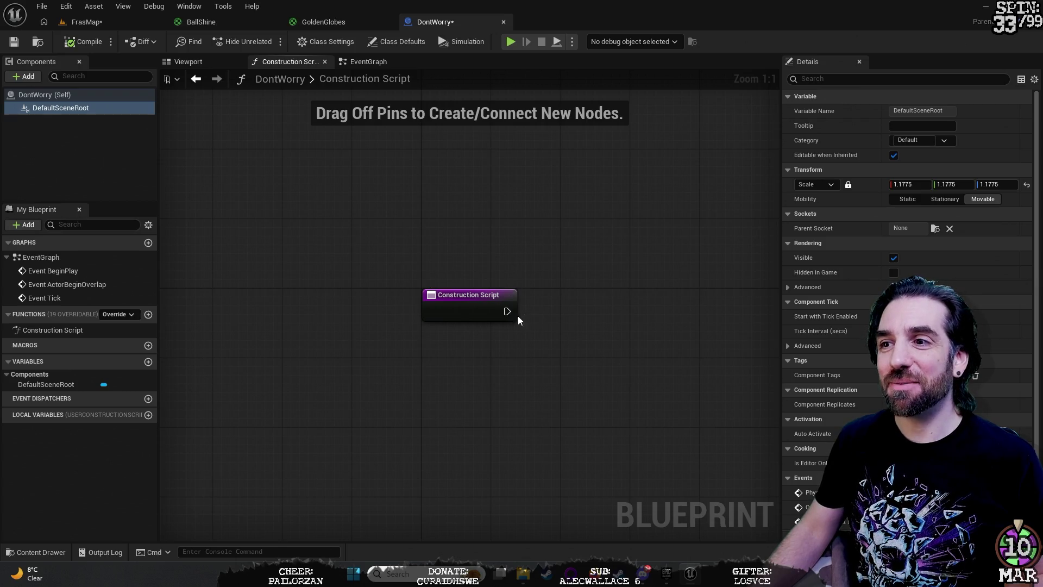
click(465, 306)
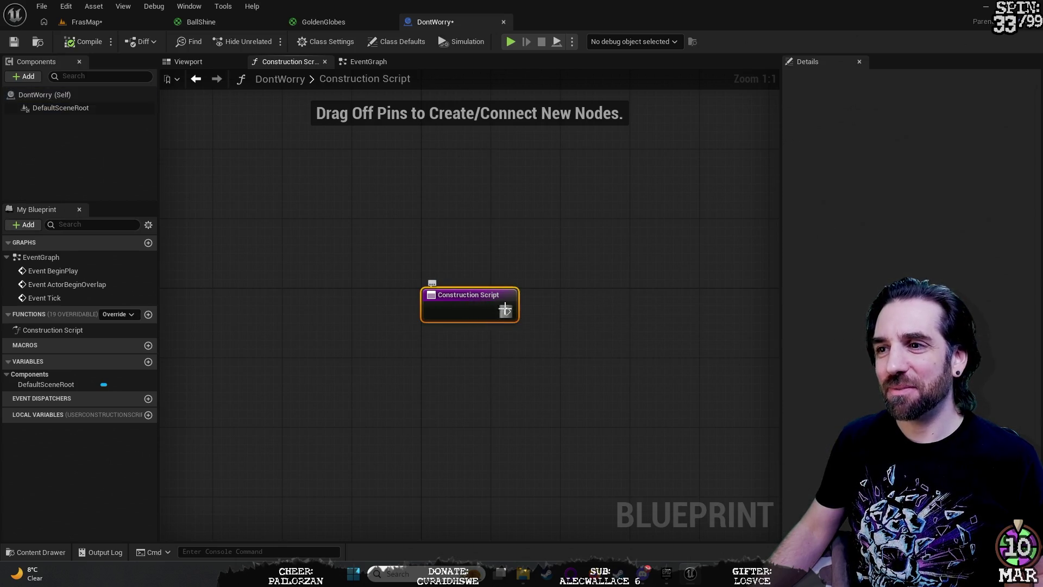
mouse_move(507, 311)
mouse_down()
mouse_move(625, 208)
mouse_move(549, 320)
mouse_move(647, 434)
mouse_move(721, 99)
mouse_move(687, 174)
mouse_move(676, 154)
mouse_up()
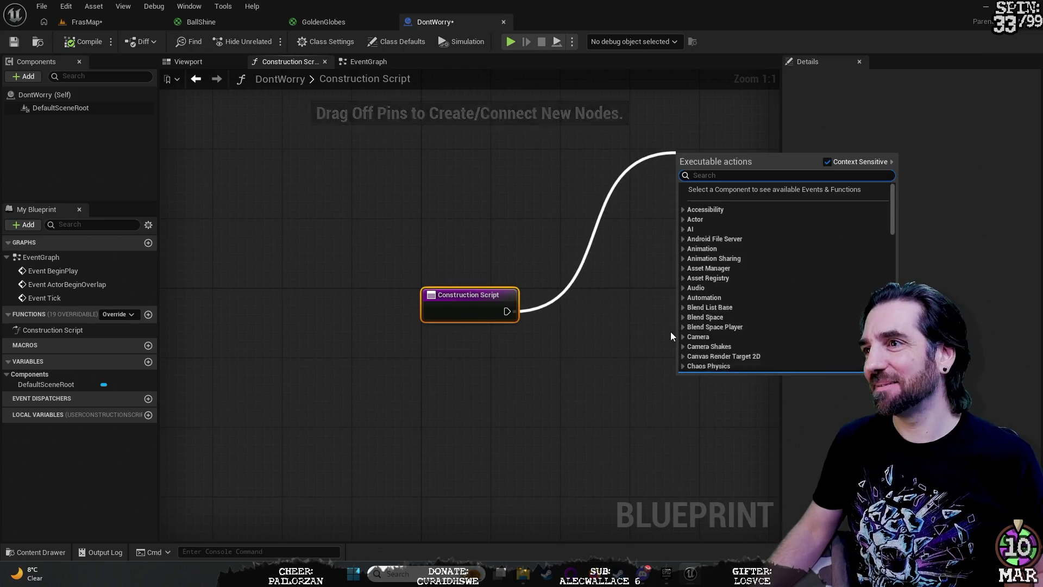
scroll(707, 269, down, 5)
scroll(712, 266, up, 5)
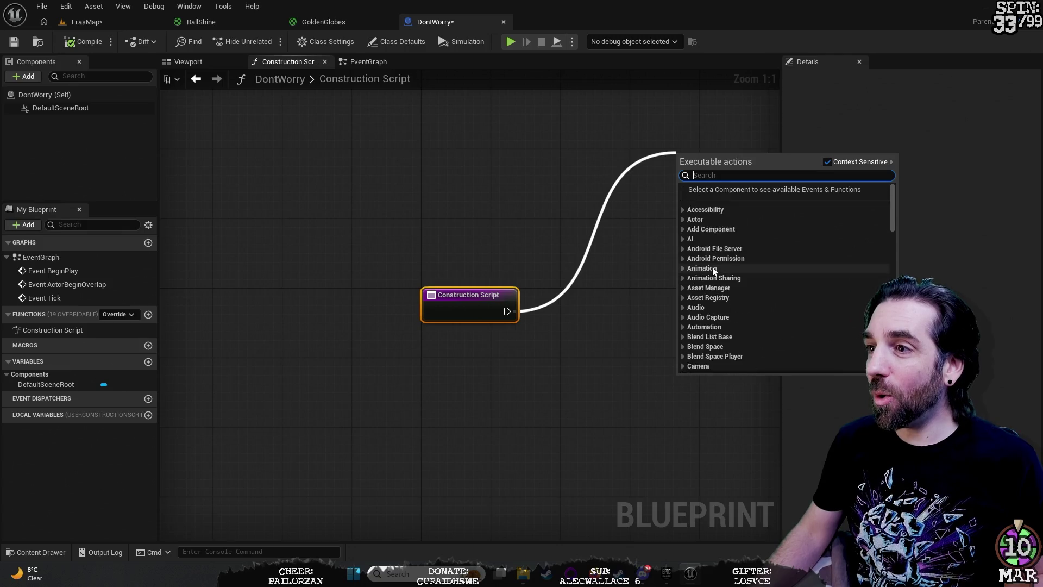
click(701, 219)
click(682, 218)
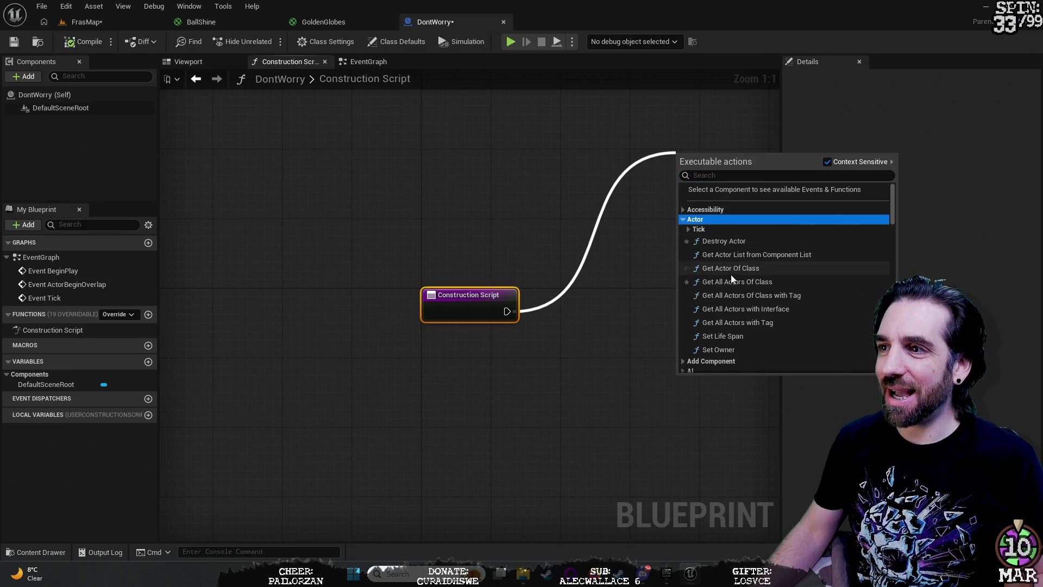
click(723, 239)
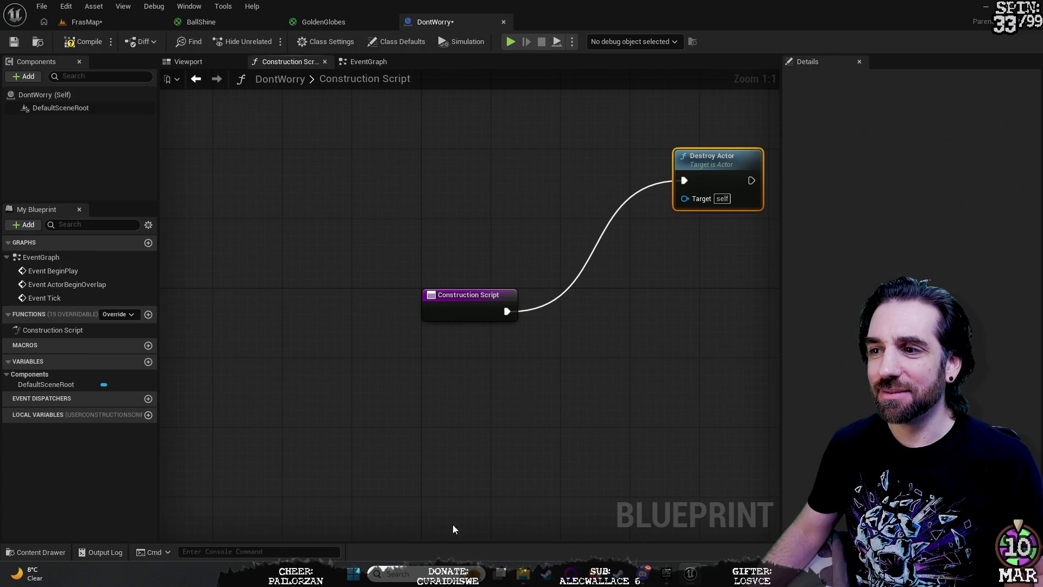
mouse_move(671, 368)
mouse_down()
mouse_move(516, 418)
mouse_move(445, 415)
mouse_up()
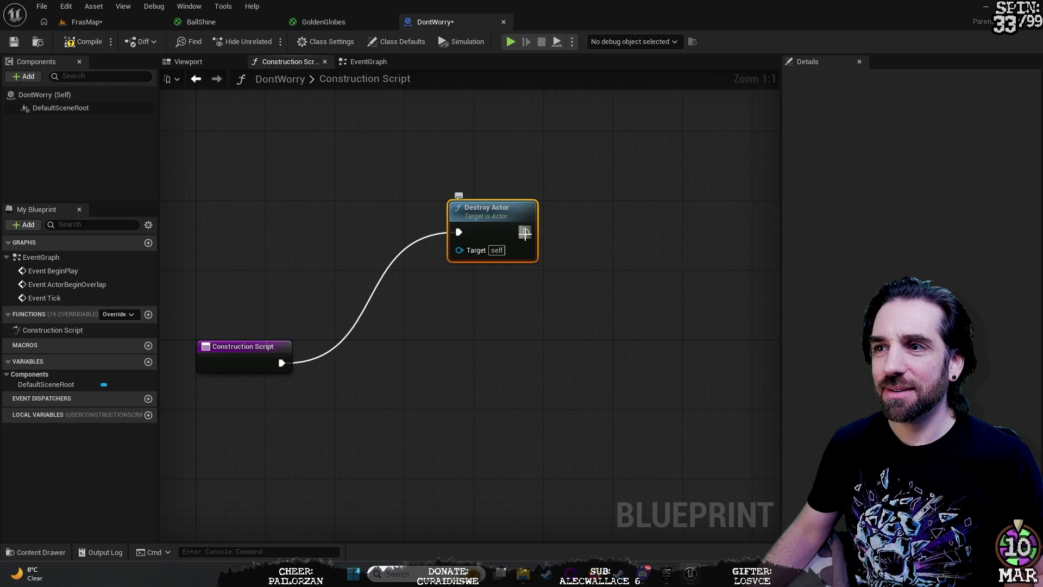
mouse_move(526, 234)
mouse_down()
mouse_move(576, 239)
mouse_move(474, 359)
mouse_move(447, 281)
mouse_up()
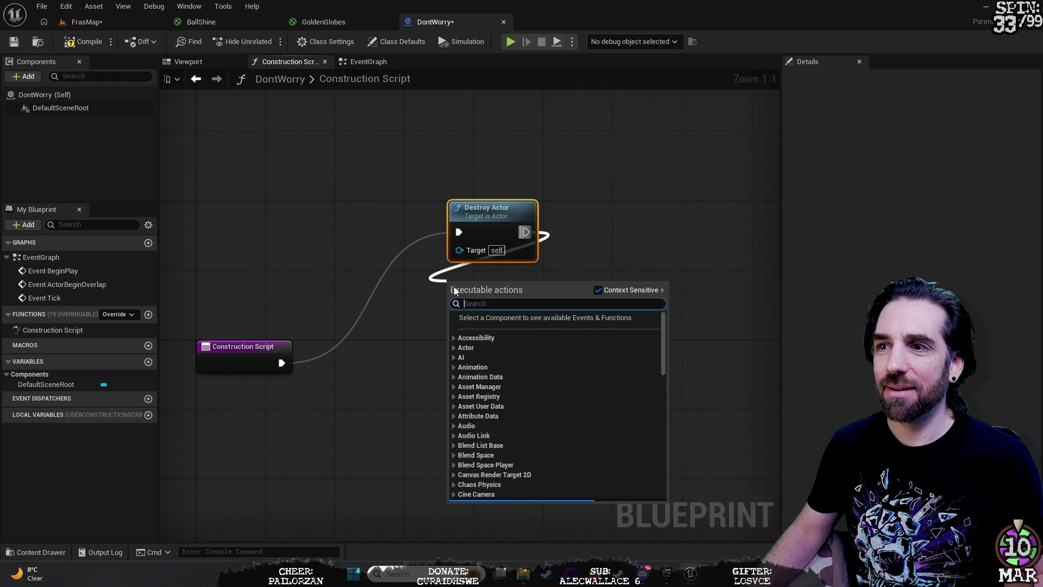
Step: Add an Audio > Bus 'Is Audio Bus Active' node after Destroy Actor, then go to the EventGraph
click(454, 465)
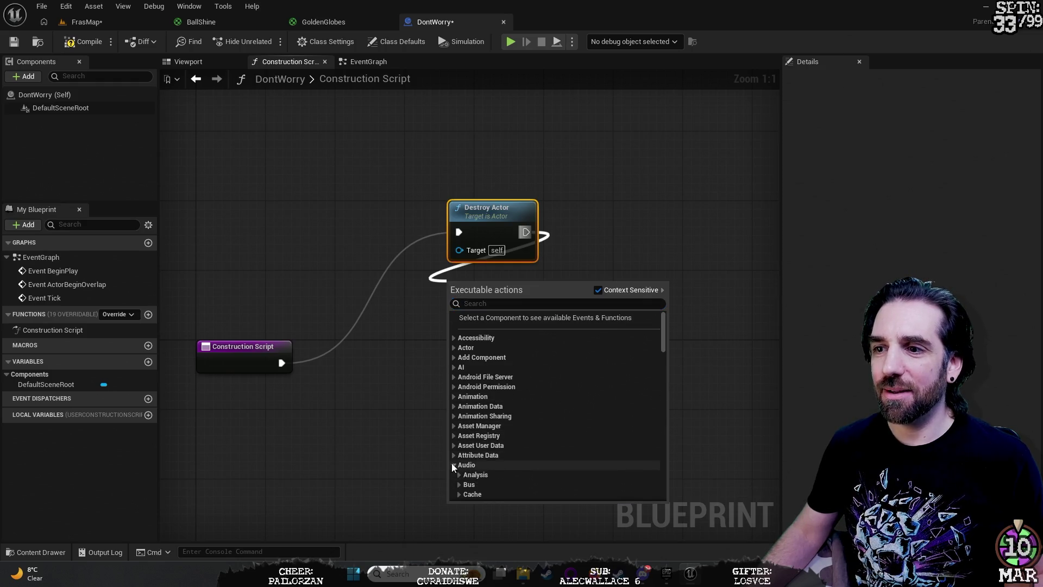
scroll(488, 462, down, 1)
click(459, 433)
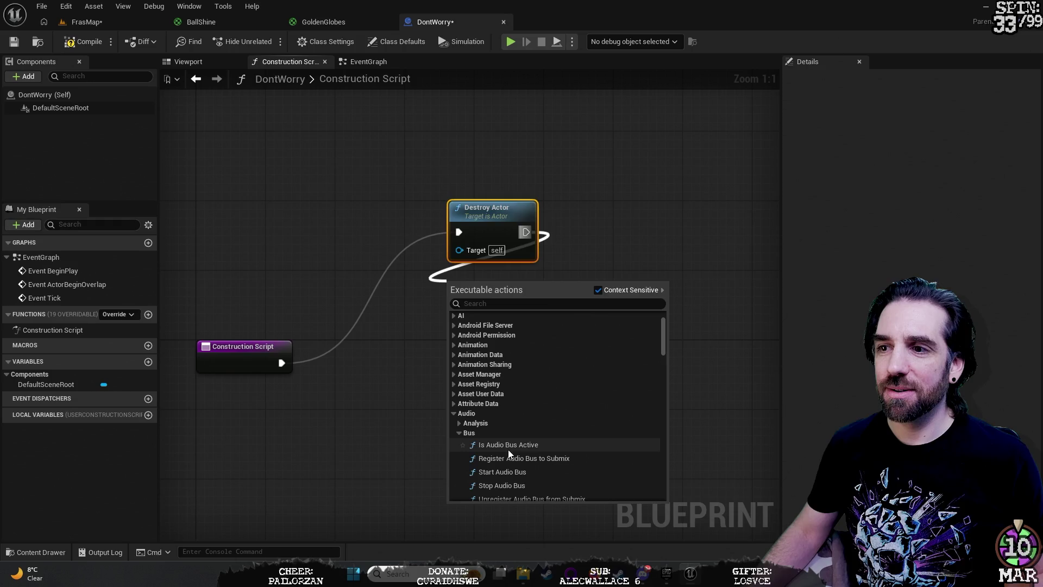
click(516, 445)
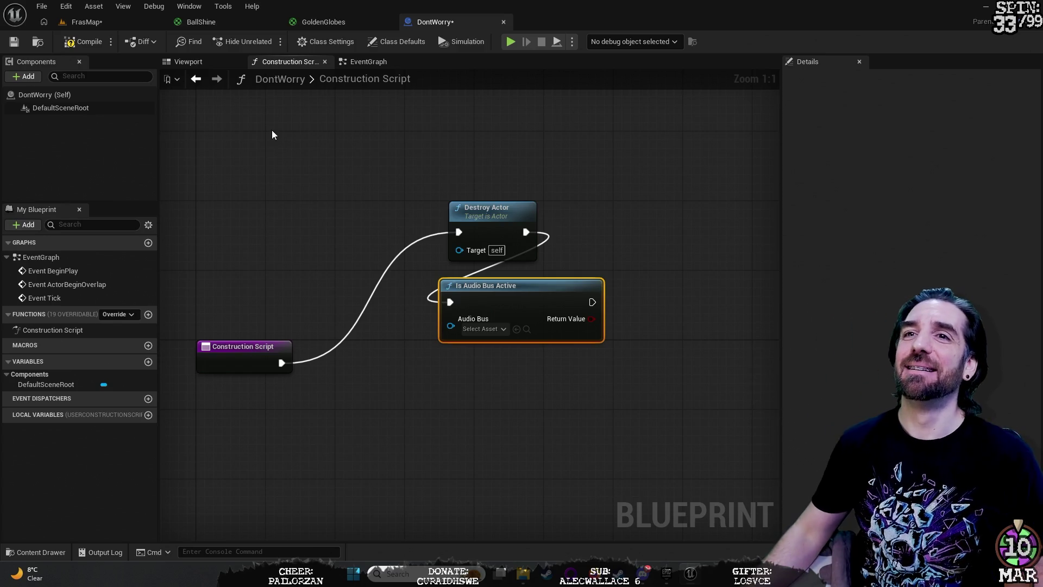
click(369, 62)
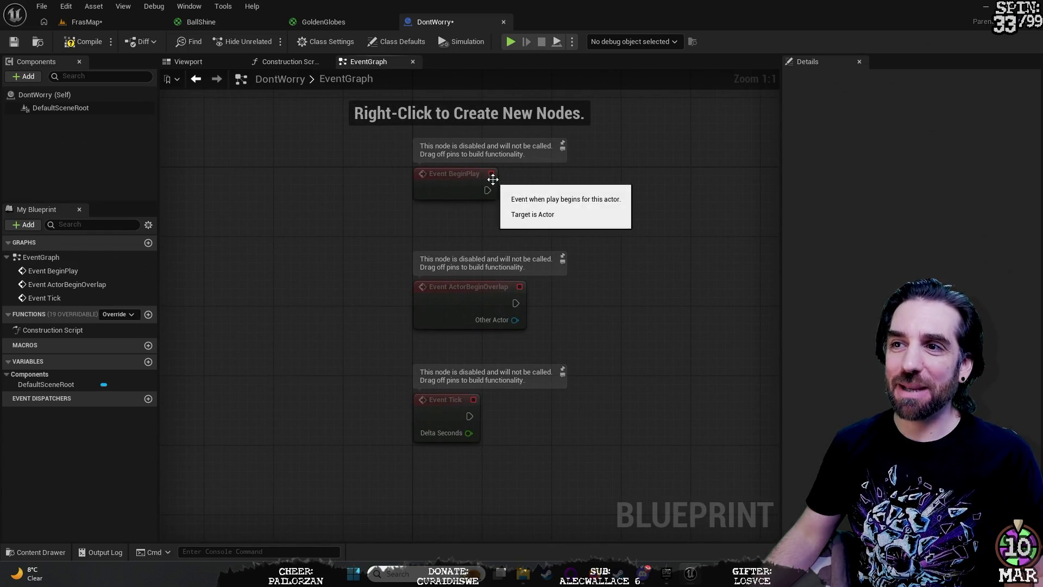
Step: Browse the Actor actions from Event BeginPlay's exec pin, then orbit the blueprint's viewport
drag(491, 190, 664, 177)
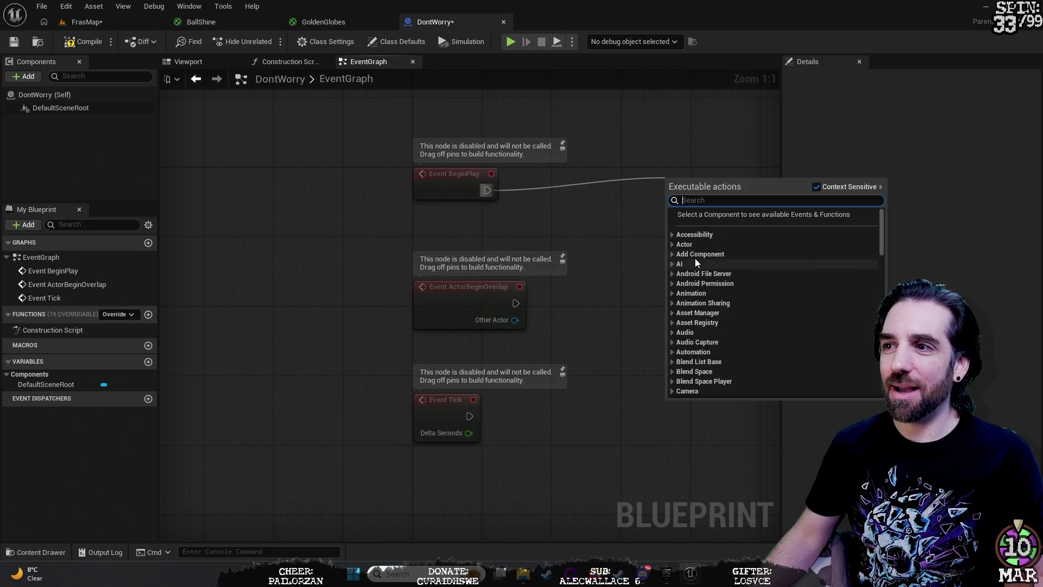
click(673, 245)
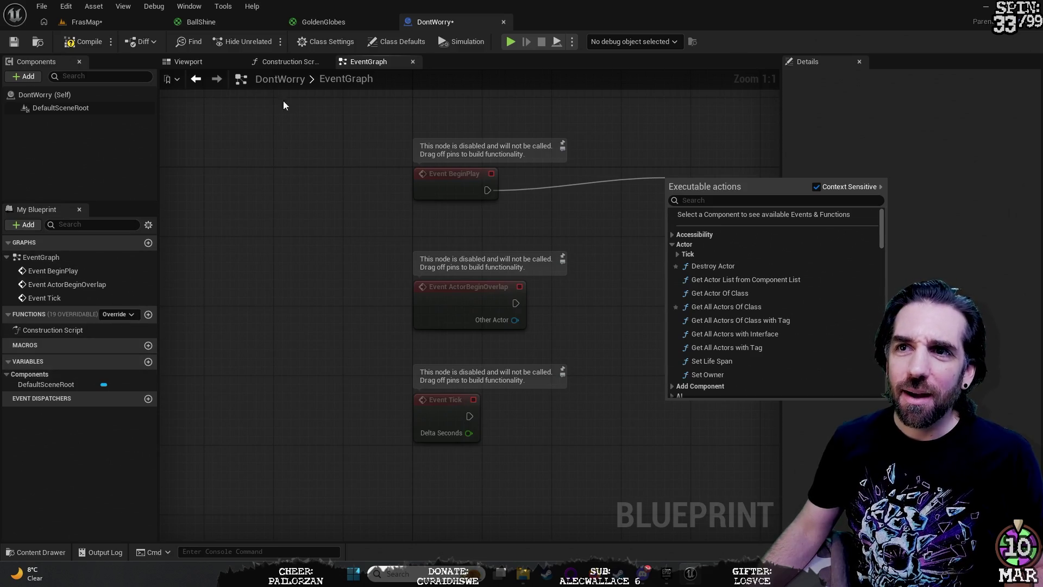
click(208, 61)
mouse_move(501, 267)
mouse_down()
mouse_move(419, 235)
mouse_move(555, 314)
mouse_move(570, 368)
mouse_move(449, 279)
mouse_up()
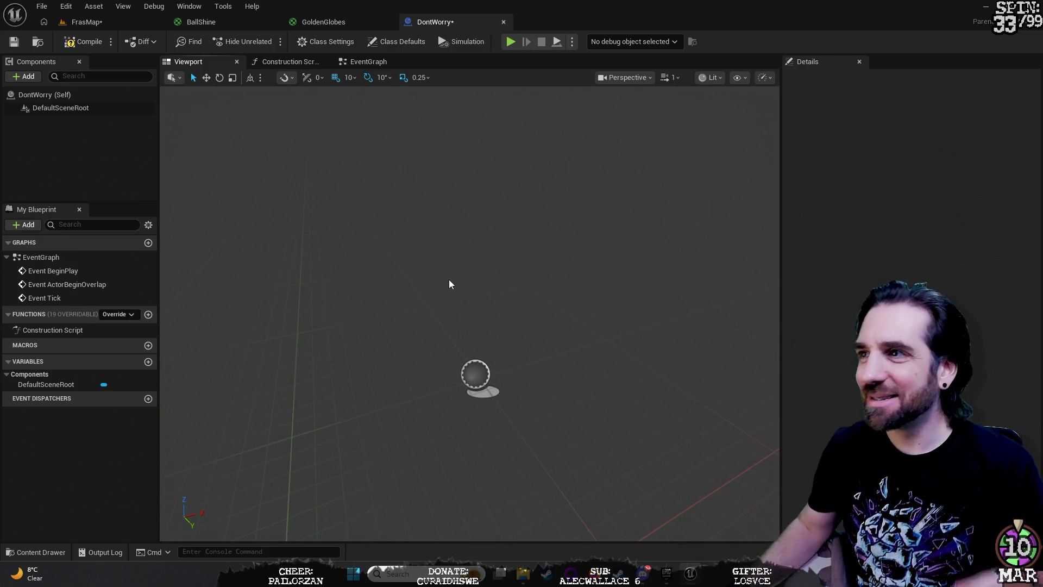
Step: Return to the Viewport via EventGraph and Construction Script, select DefaultSceneRoot, and list addable components
click(409, 227)
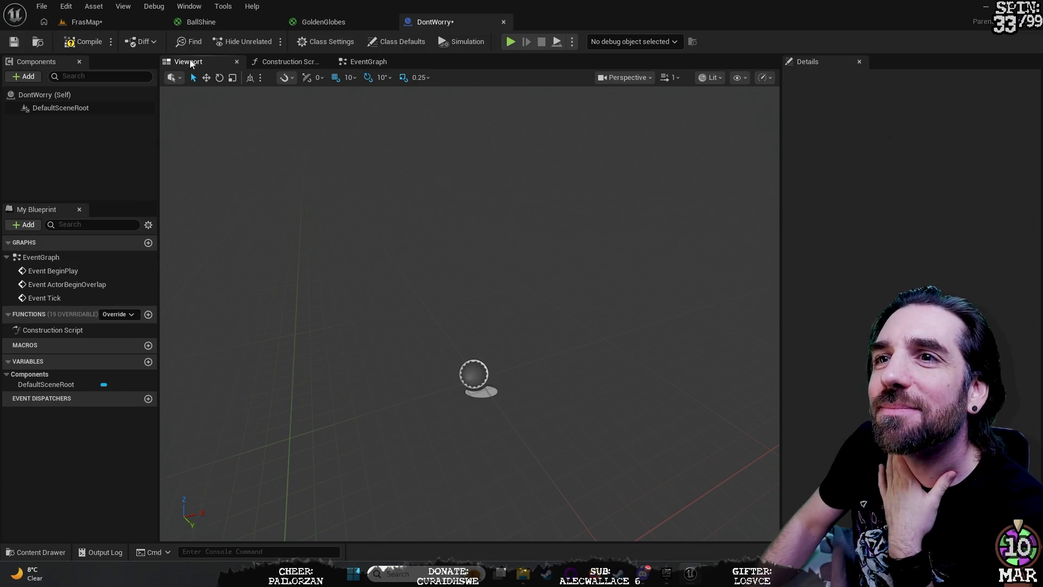
click(373, 62)
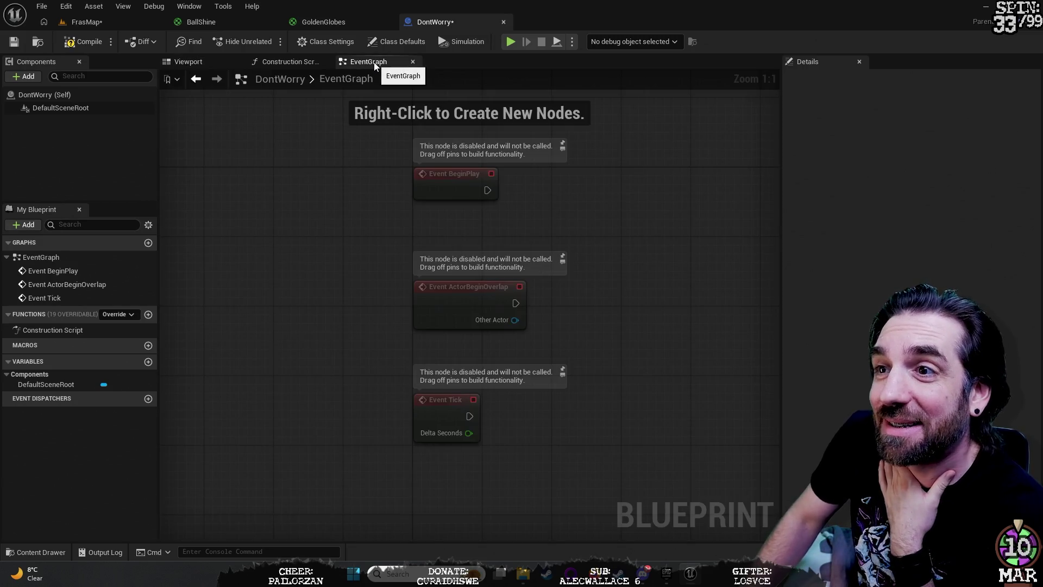
click(297, 61)
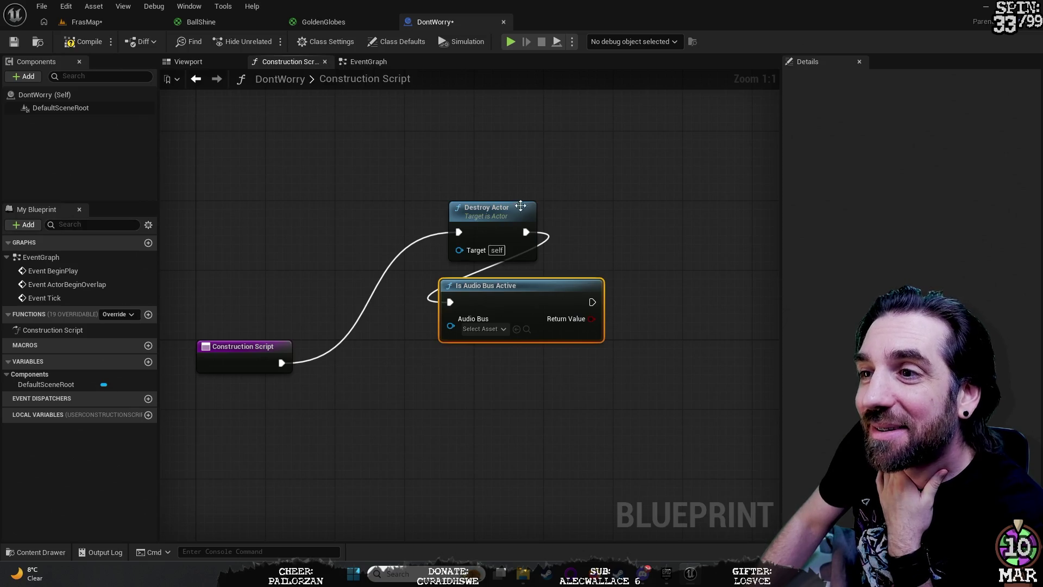
click(207, 64)
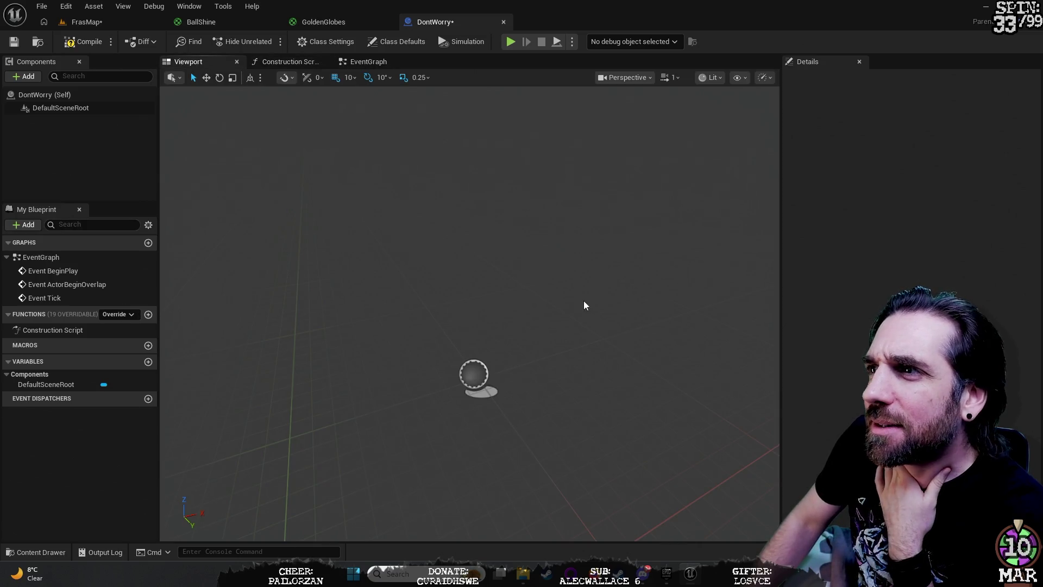
click(475, 373)
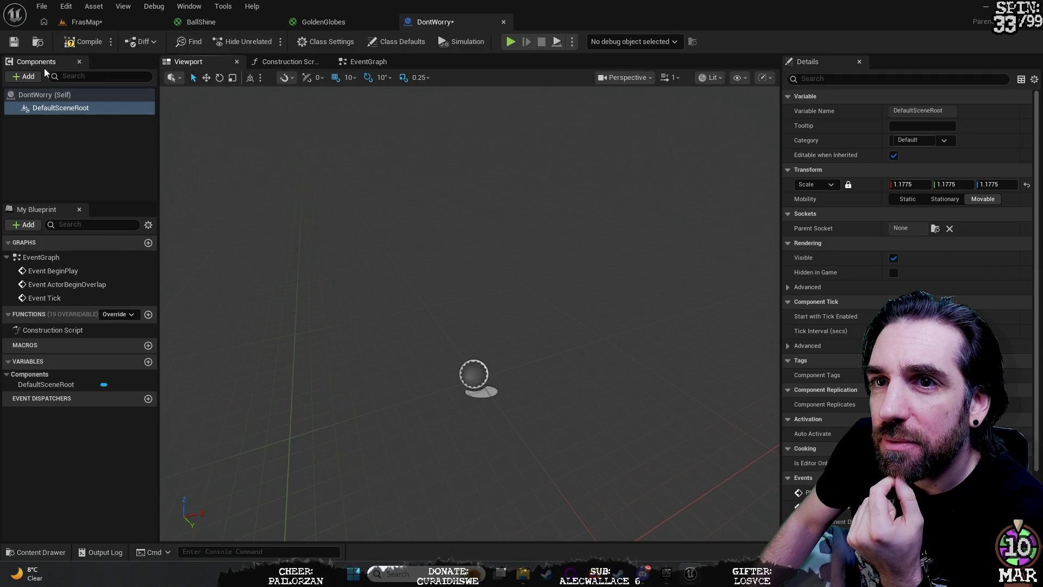
click(29, 78)
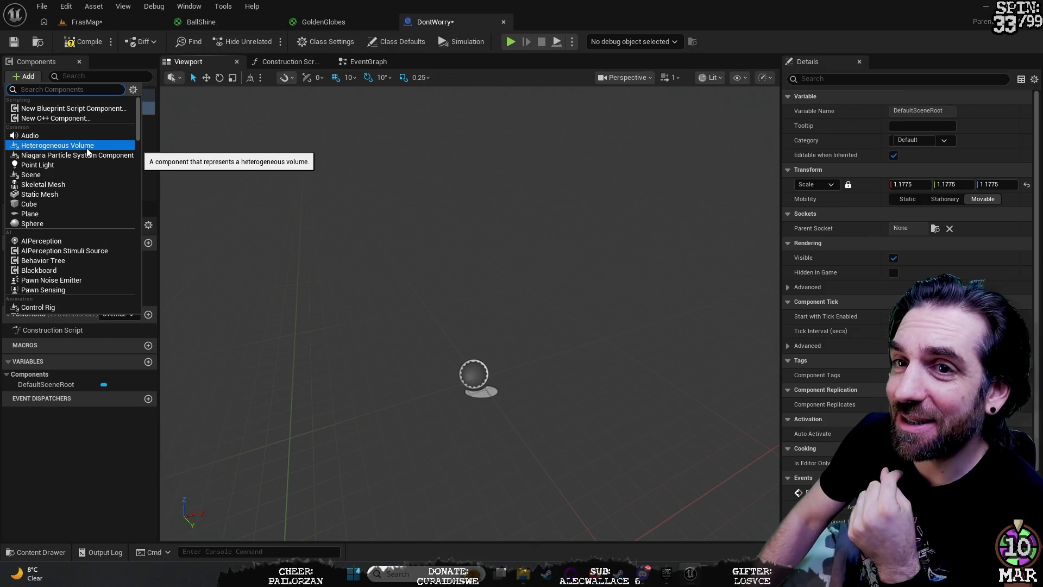
click(116, 184)
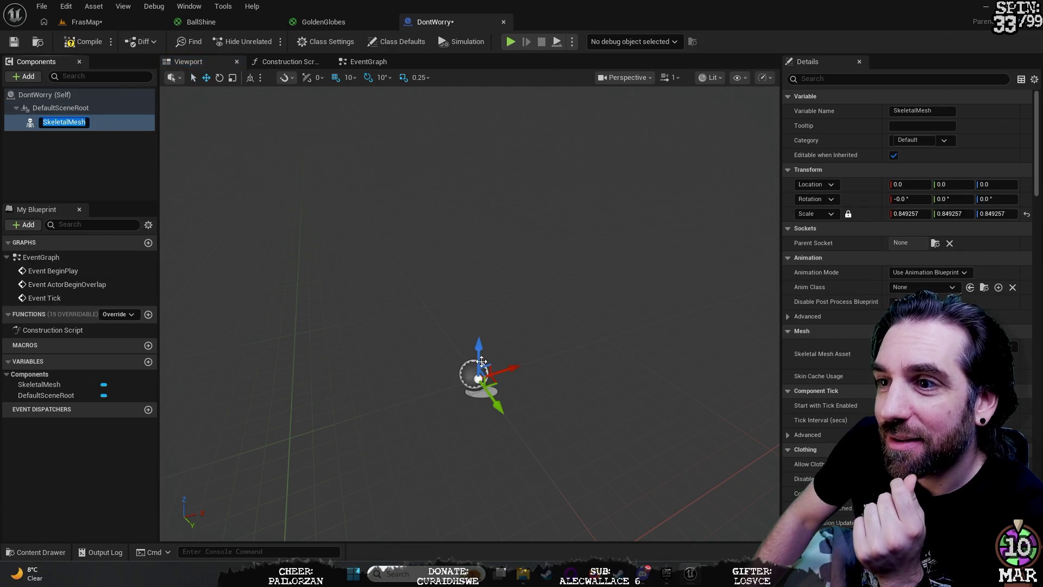
drag(477, 347, 481, 241)
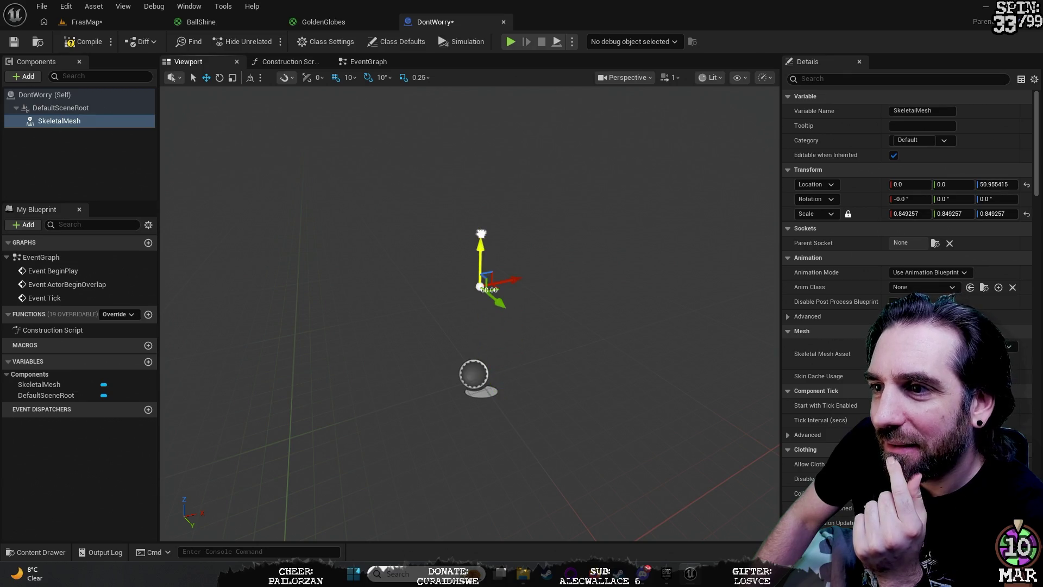
right_click(78, 154)
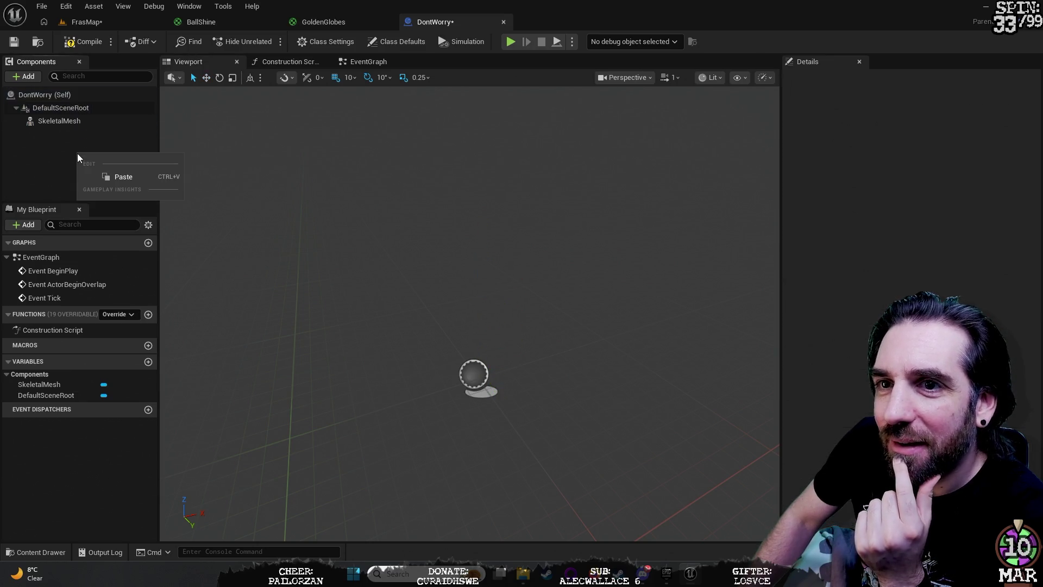
key(Escape)
click(23, 76)
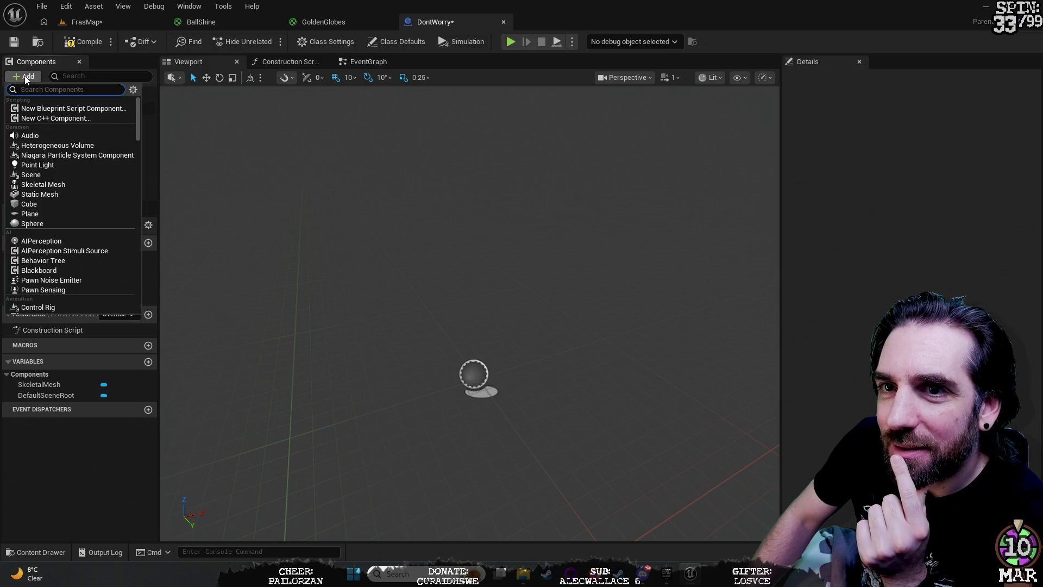
click(81, 203)
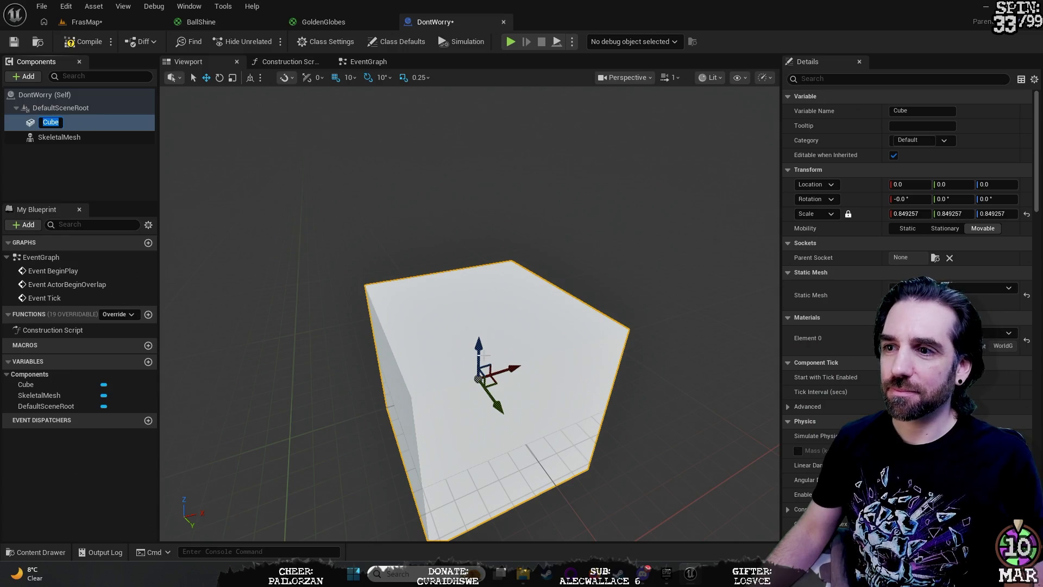
drag(477, 349, 478, 217)
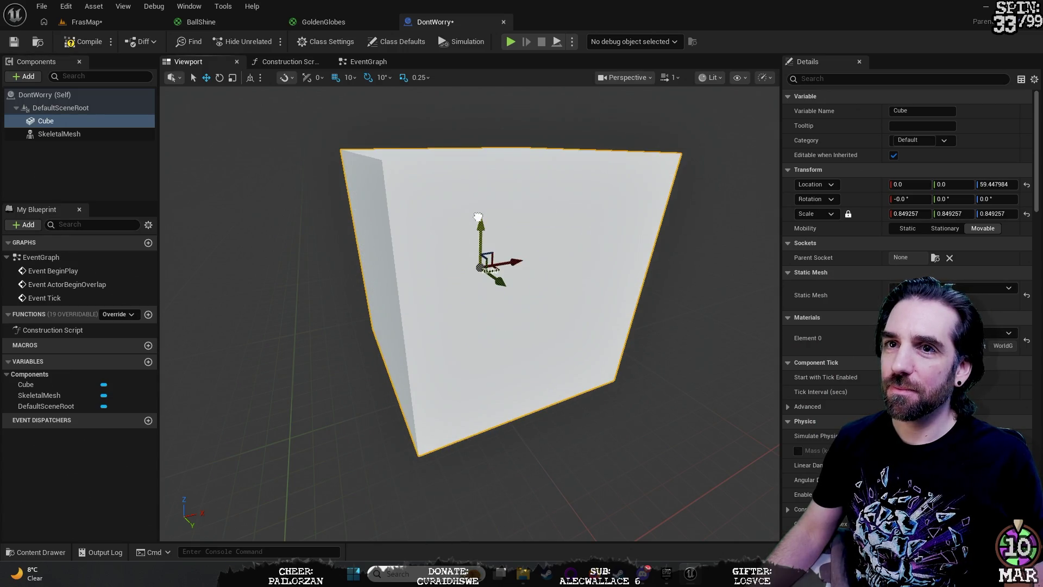
click(67, 134)
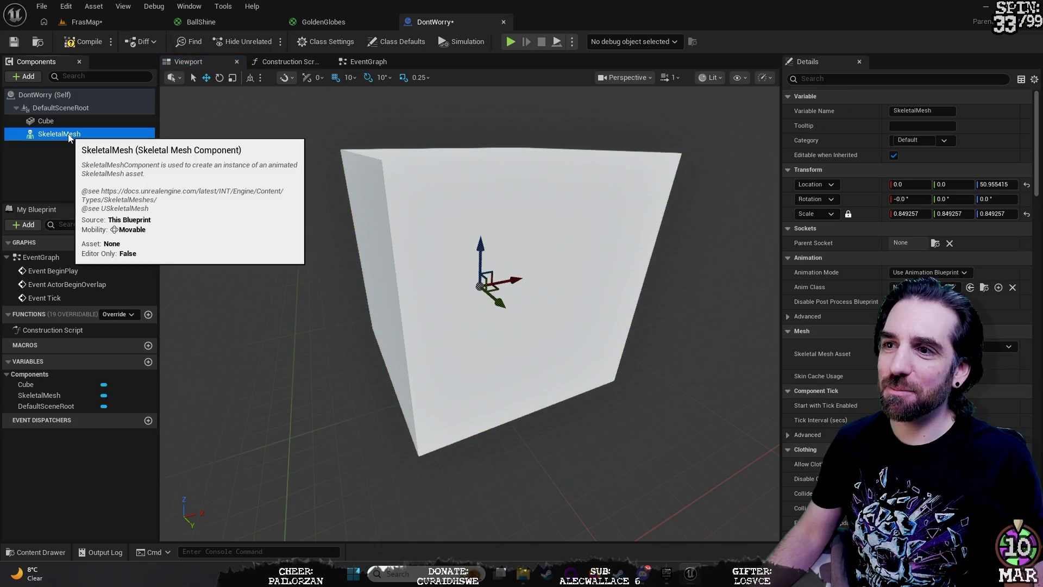
mouse_move(615, 249)
mouse_down()
mouse_move(576, 272)
mouse_move(559, 336)
mouse_up()
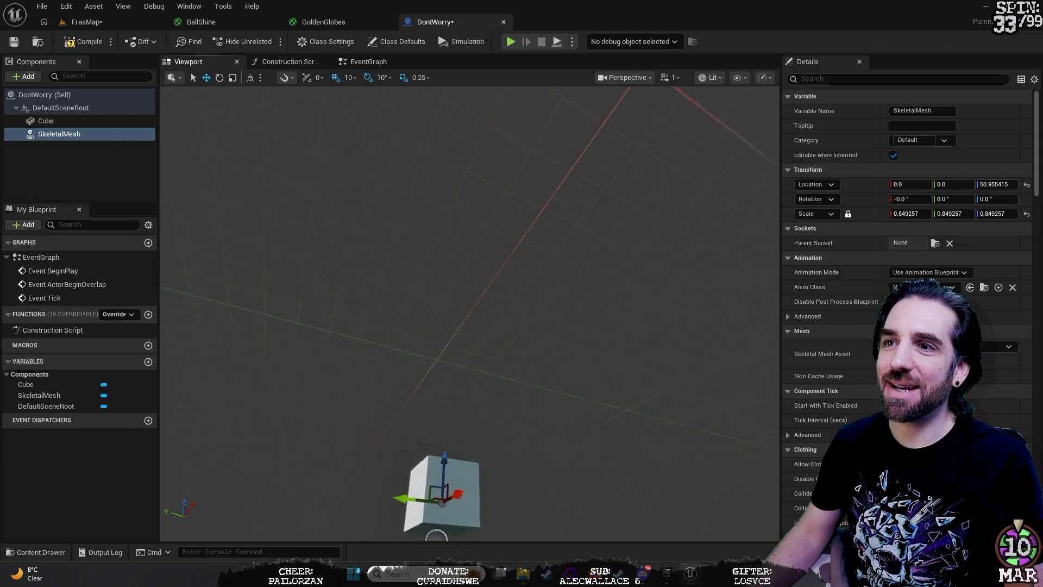
key(f)
mouse_move(727, 292)
mouse_down()
mouse_move(706, 288)
mouse_move(726, 291)
mouse_up()
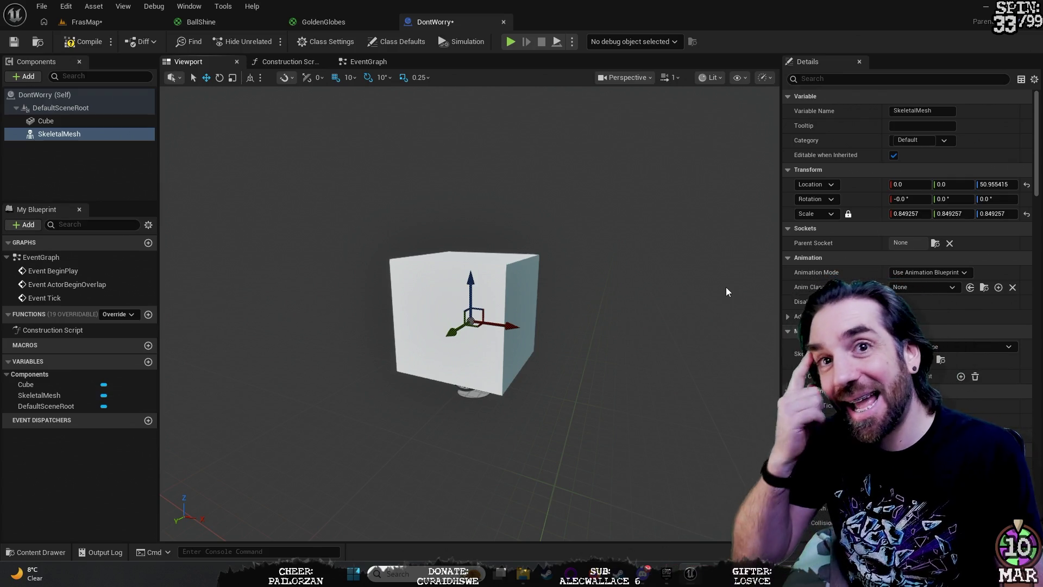
mouse_move(702, 280)
mouse_down()
mouse_move(625, 288)
mouse_move(752, 274)
mouse_move(679, 283)
mouse_up()
key(f)
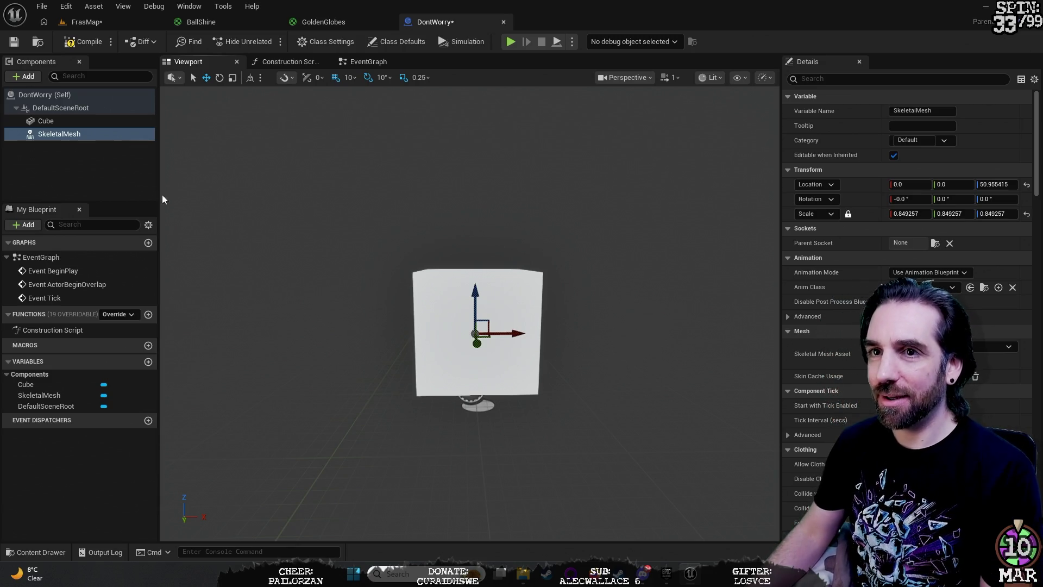
click(72, 121)
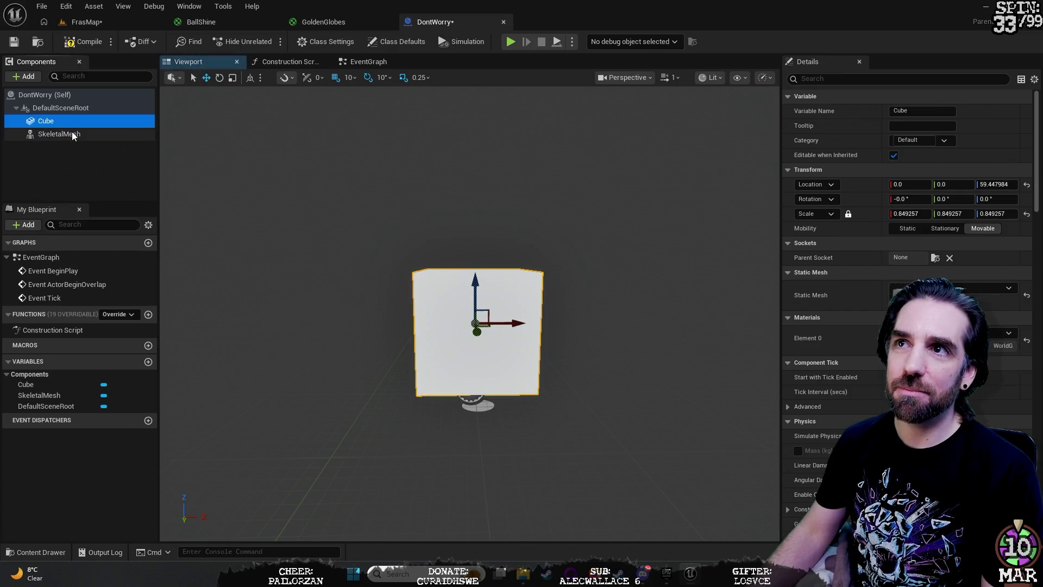
click(72, 133)
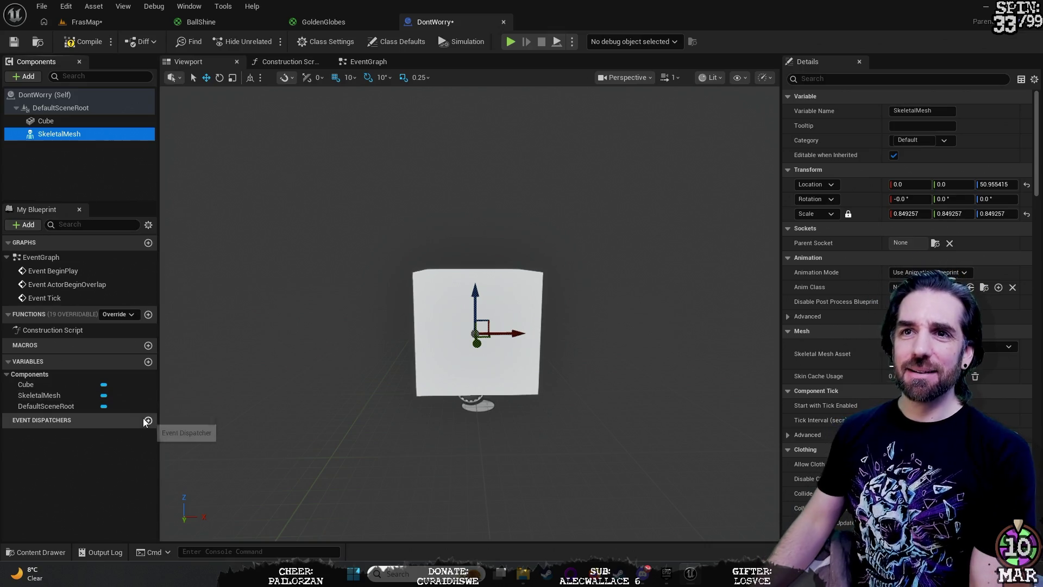
Step: Delete the Cube and then the SkeletalMesh component from the Components panel
click(62, 119)
click(70, 134)
click(68, 120)
key(Delete)
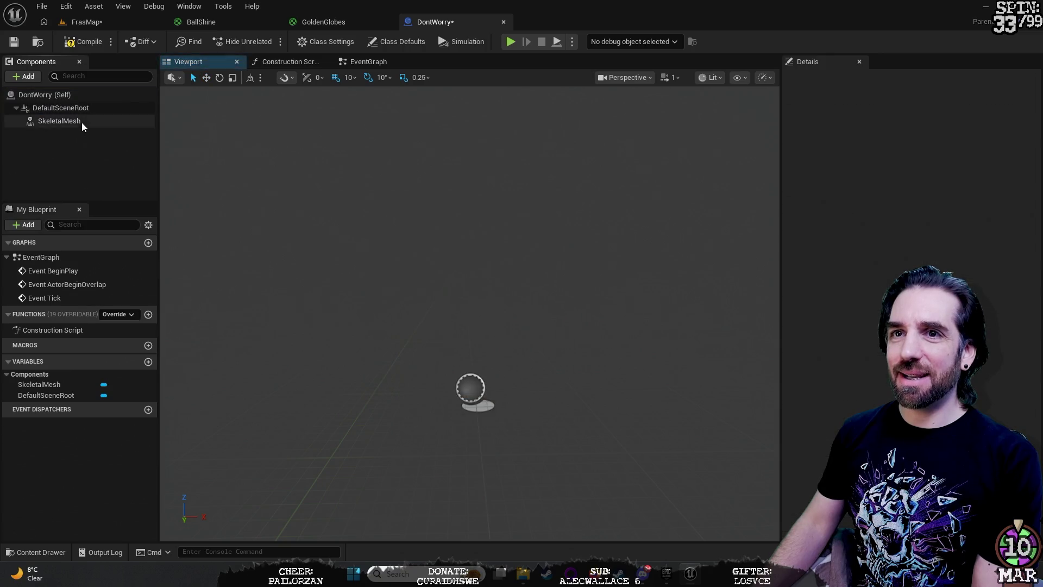
click(82, 122)
scroll(506, 312, up, 3)
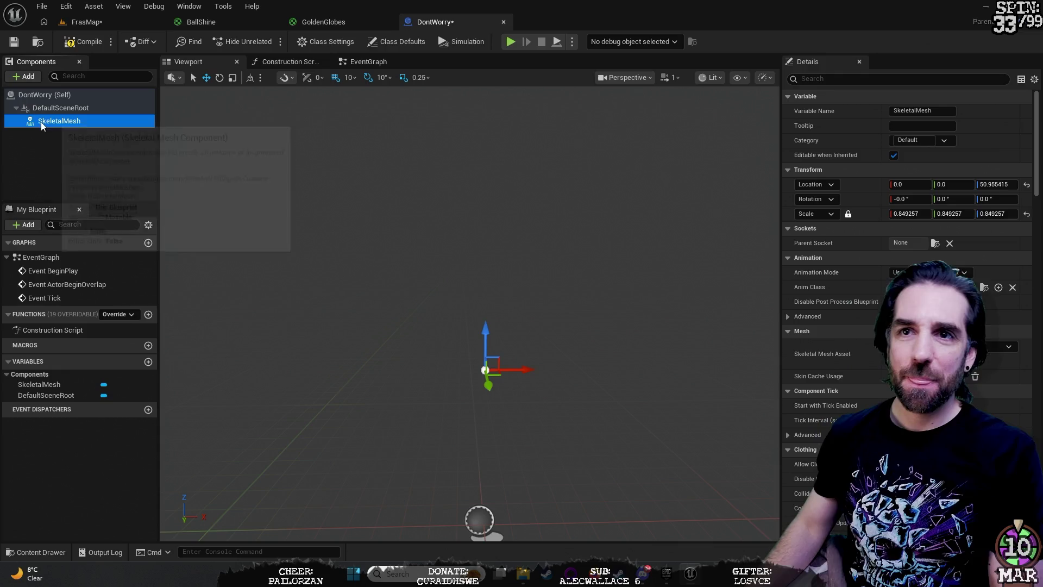
click(79, 125)
key(Delete)
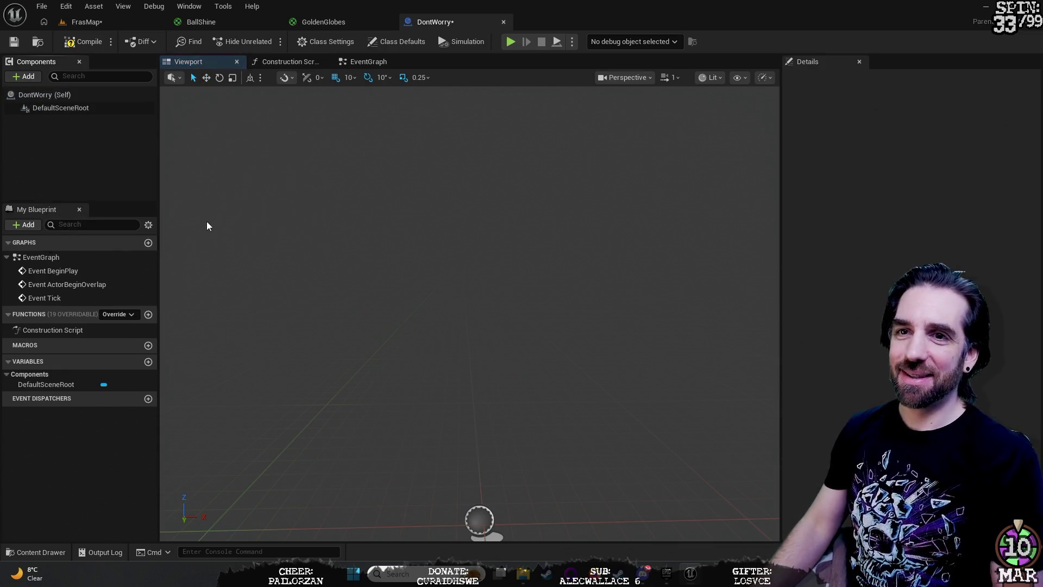
click(33, 76)
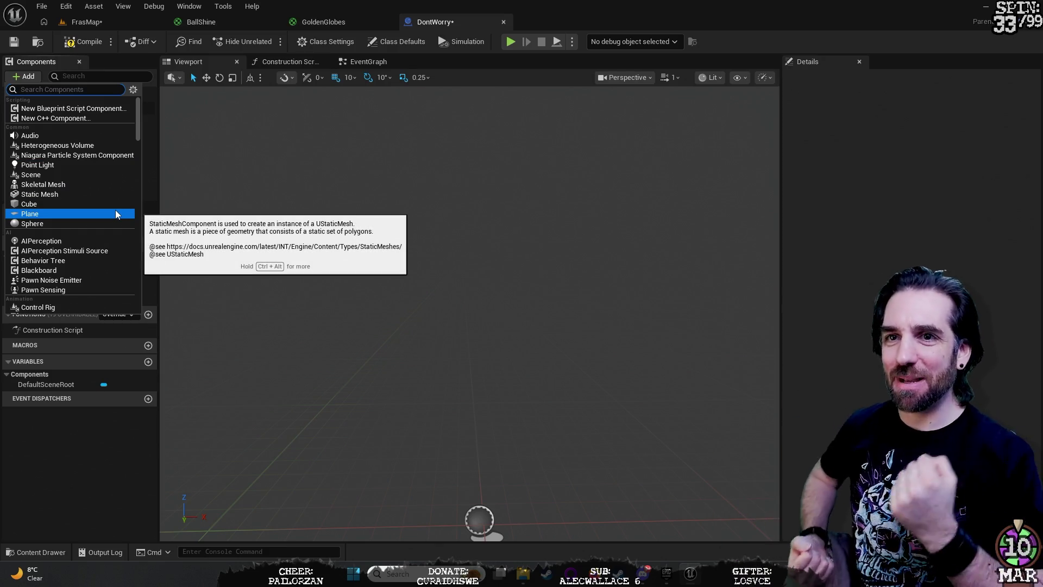
Step: Add a Paper Sprite component, keeping the default name PaperSprite
scroll(123, 259, down, 1)
scroll(122, 257, down, 6)
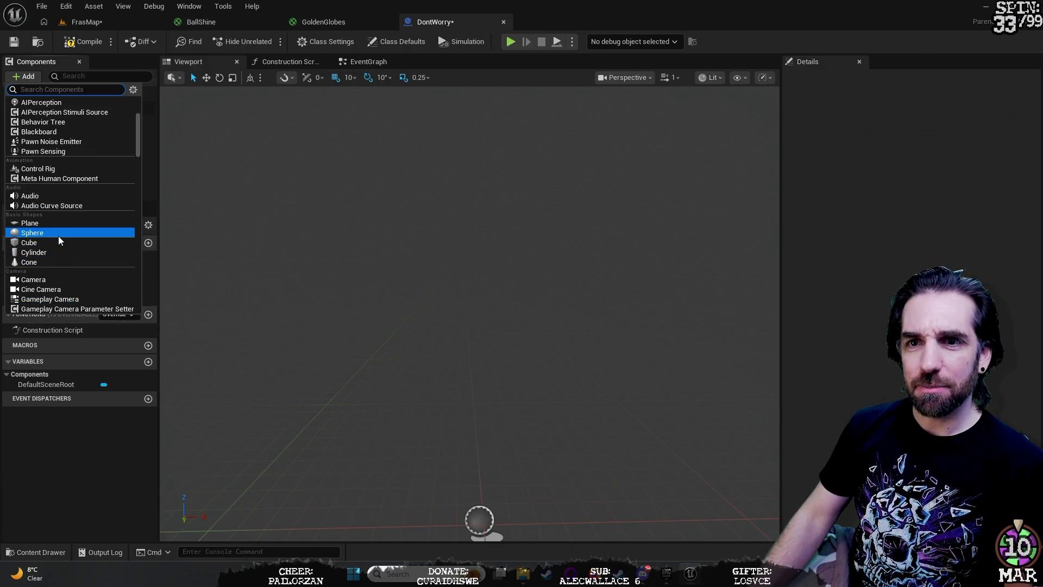
scroll(60, 242, down, 15)
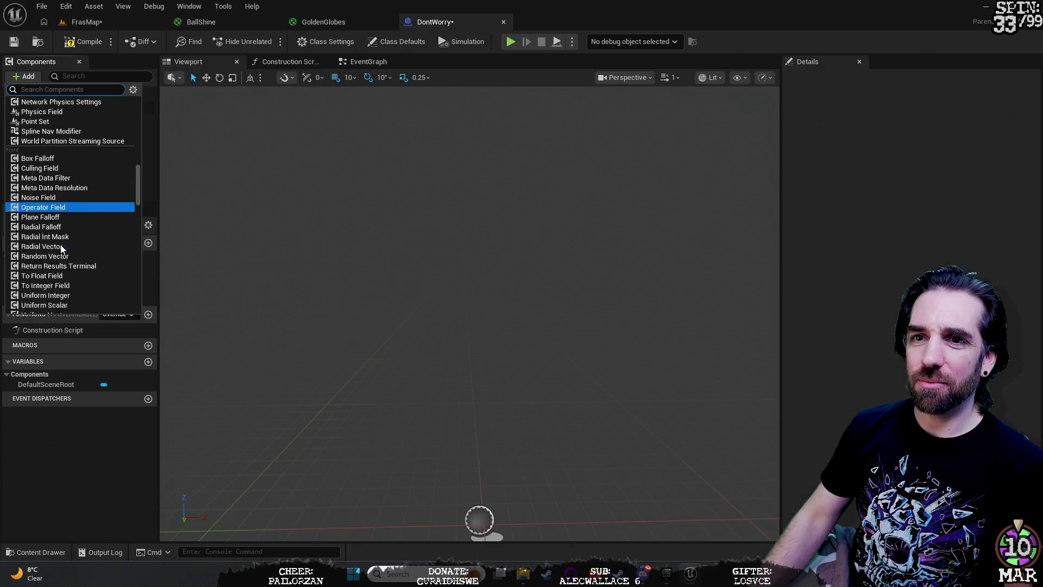
scroll(61, 248, down, 8)
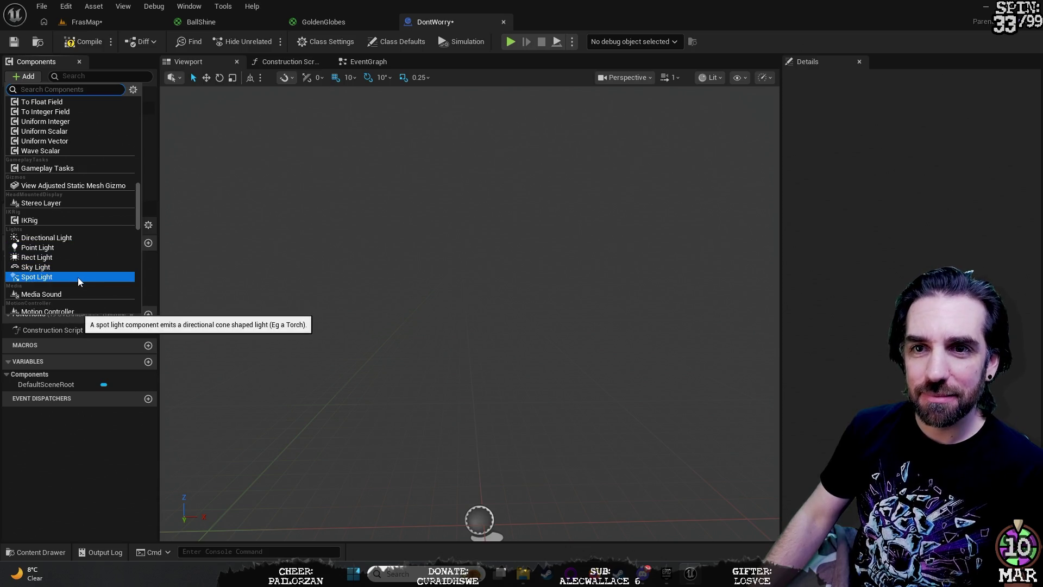
scroll(78, 276, down, 5)
scroll(78, 277, down, 7)
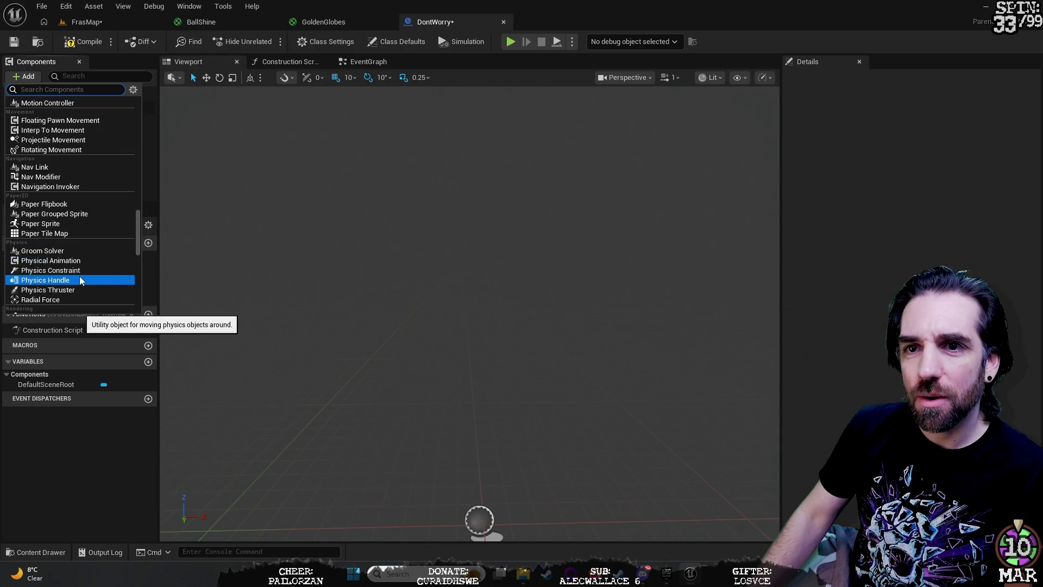
click(59, 223)
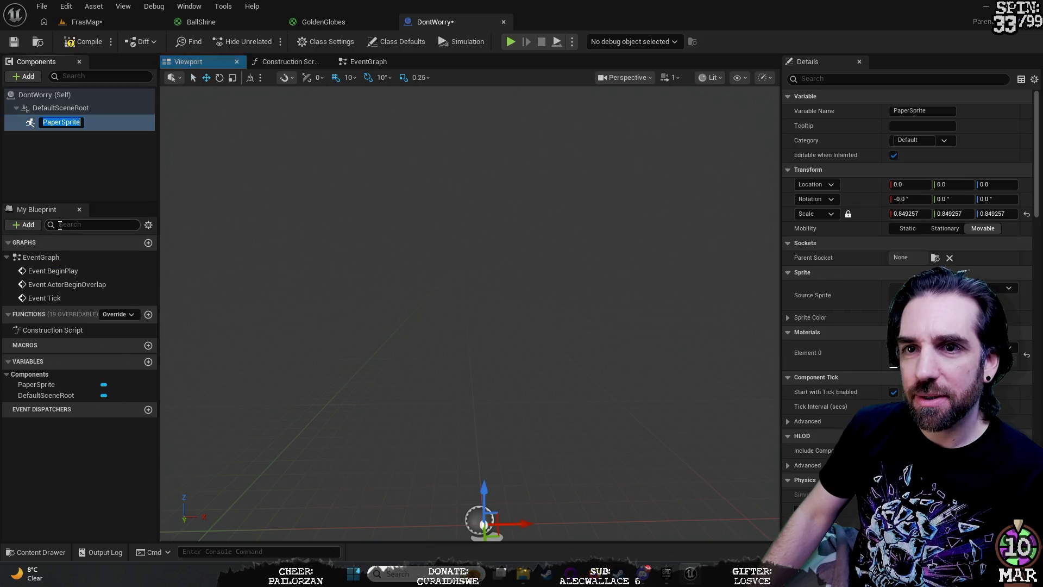
key(Return)
Step: Raise the sprite to Z 59.447984 and start creating a new source sprite asset
drag(483, 485, 483, 303)
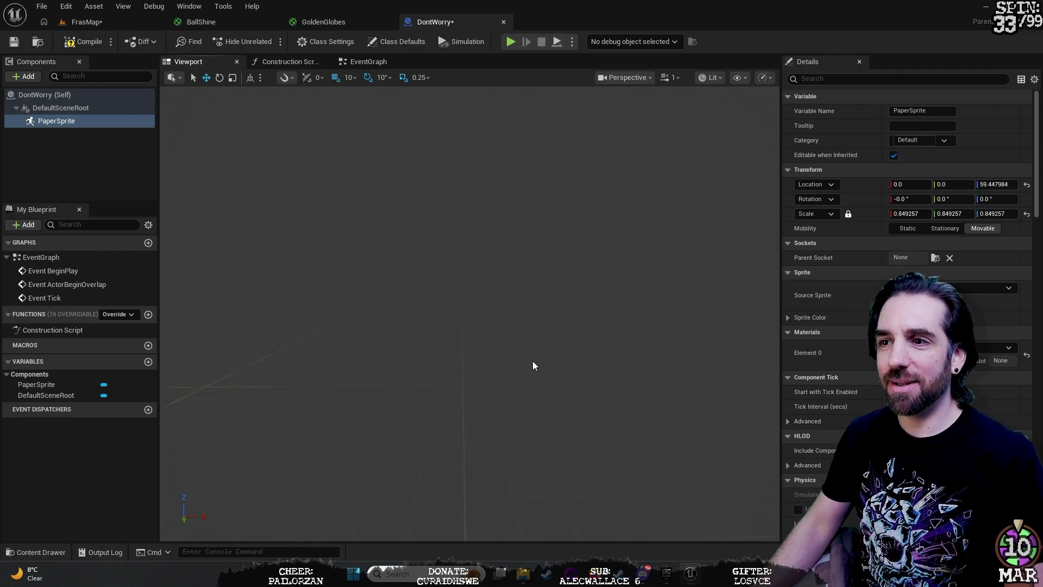
key(g)
key(g)
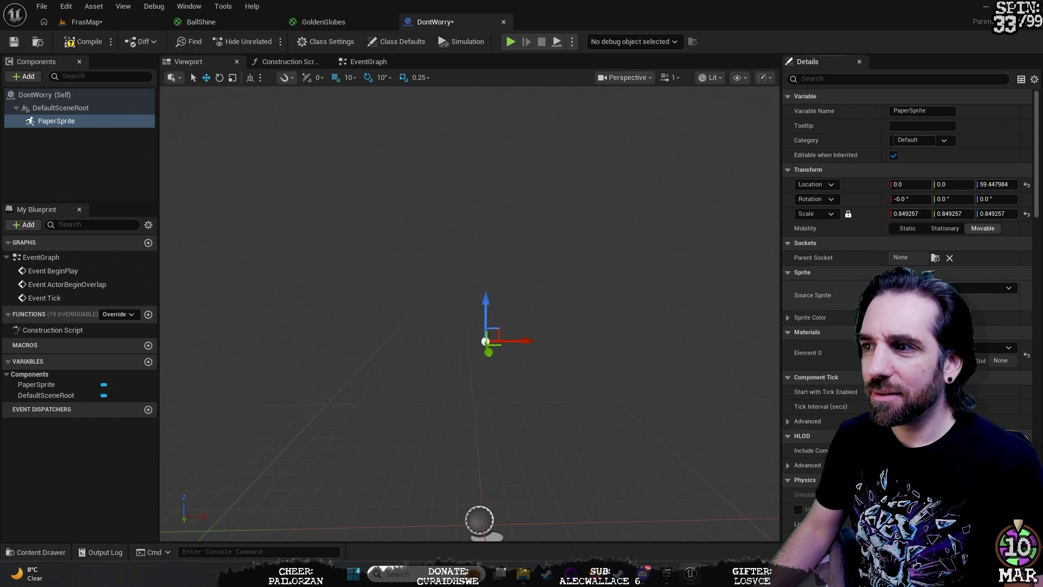
click(970, 290)
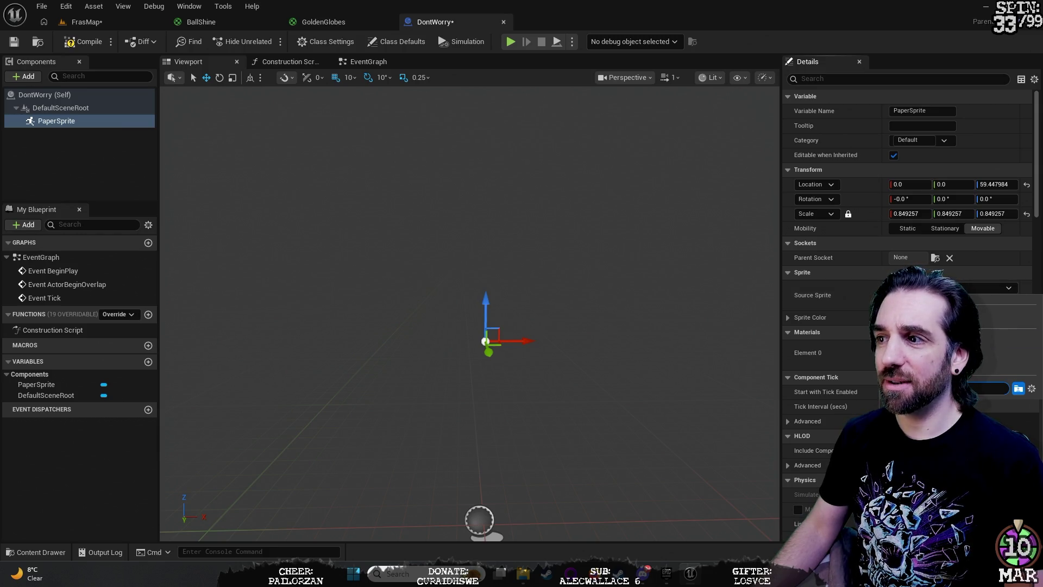
click(826, 317)
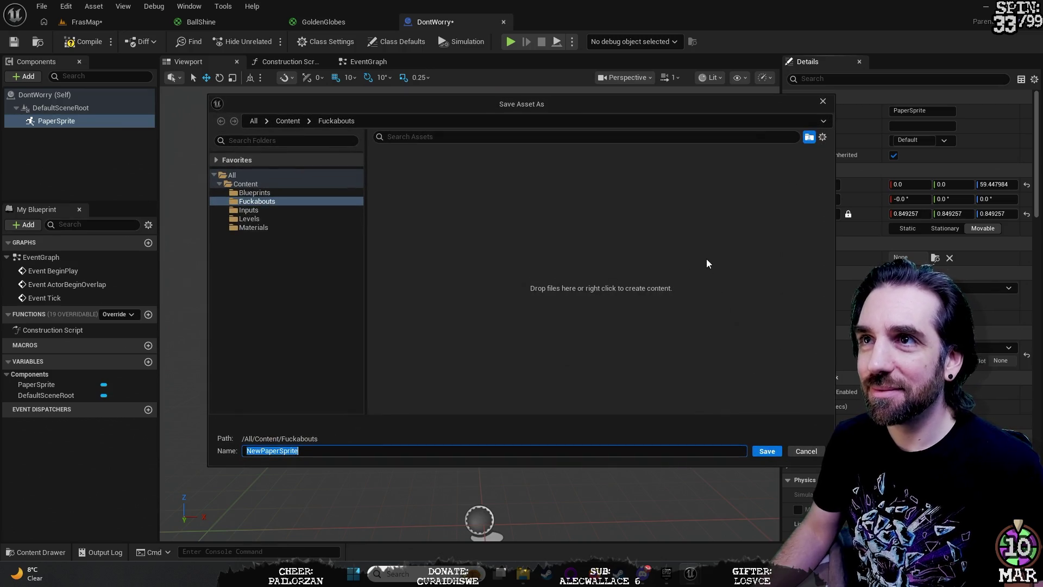
right_click(485, 248)
click(416, 175)
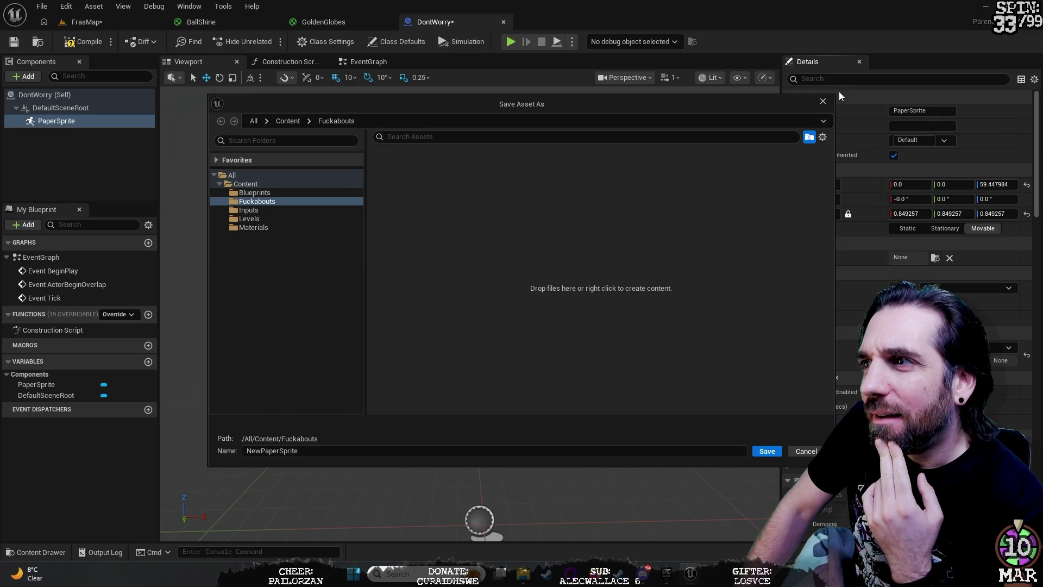
click(822, 101)
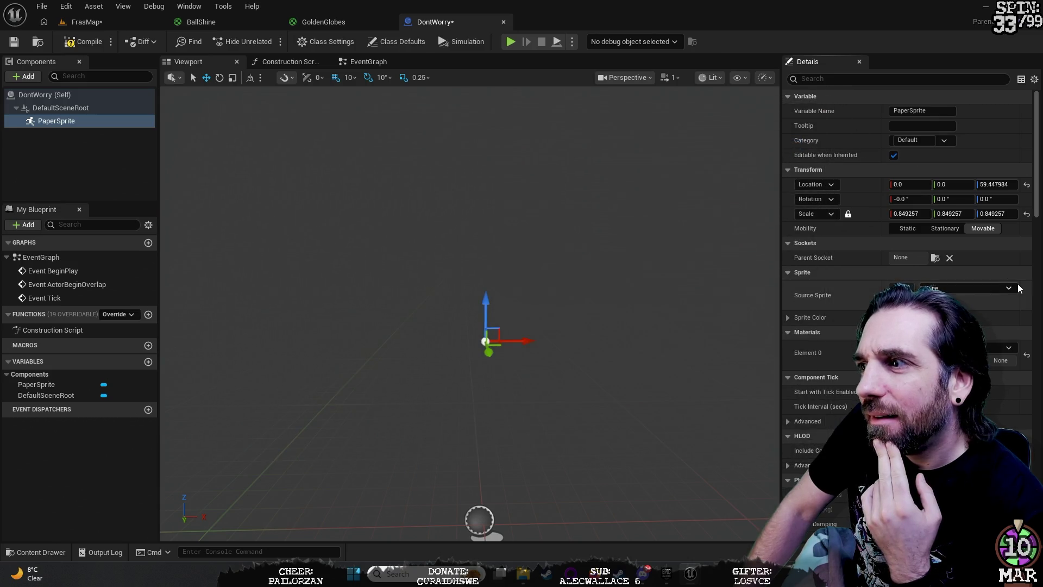
click(1008, 348)
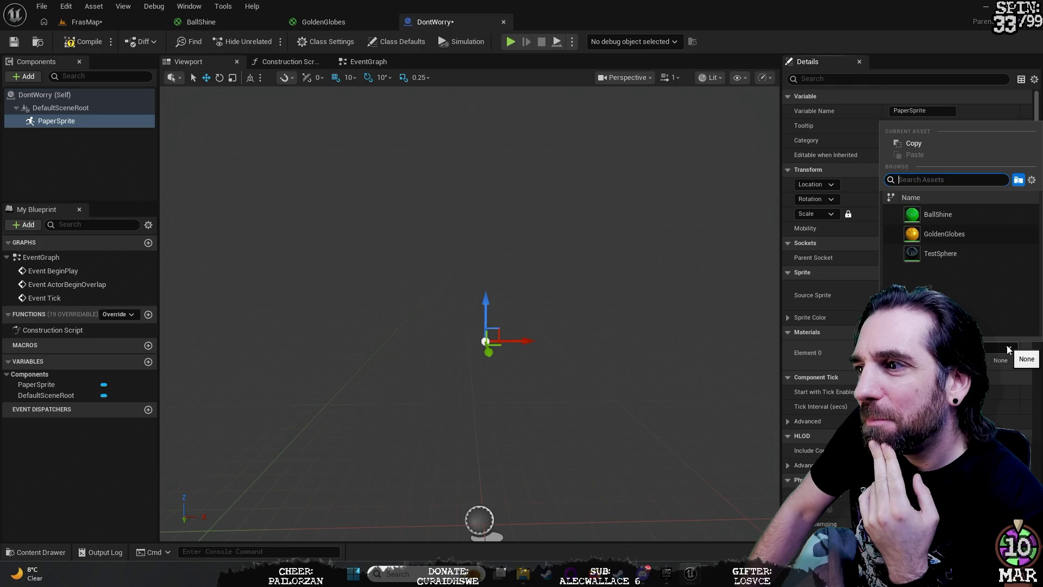
click(1004, 351)
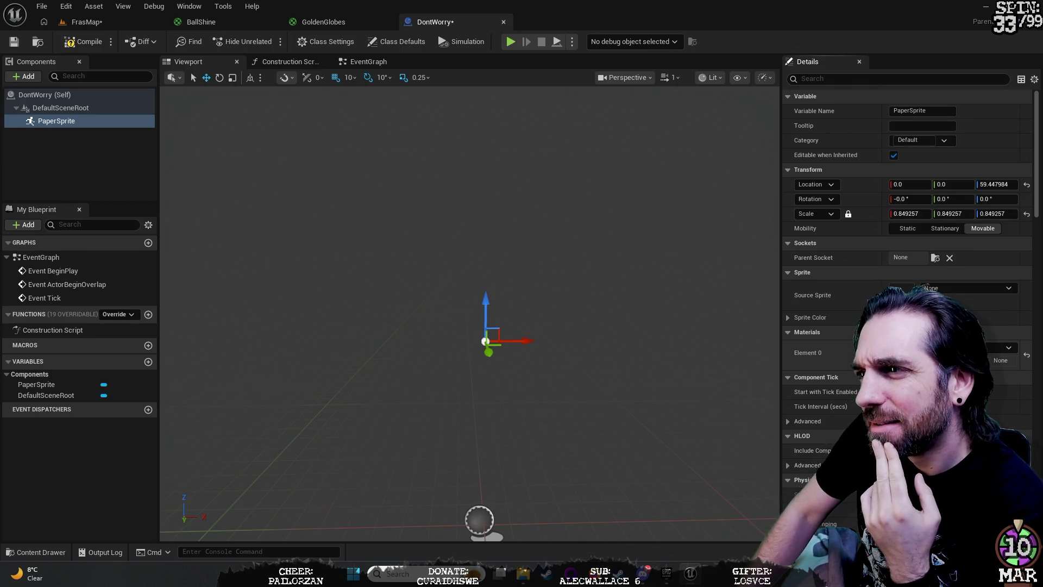
click(940, 290)
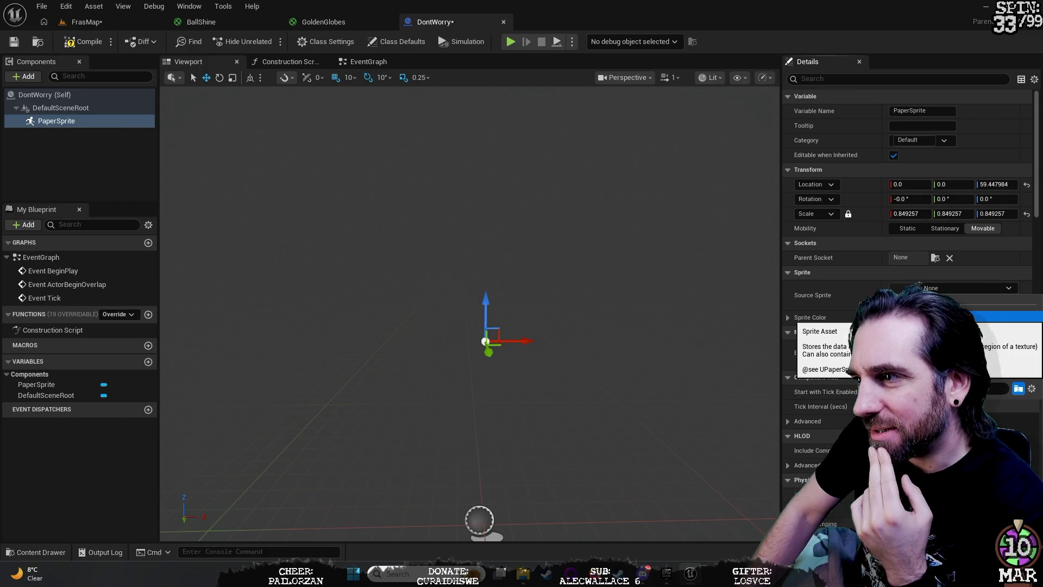
click(923, 316)
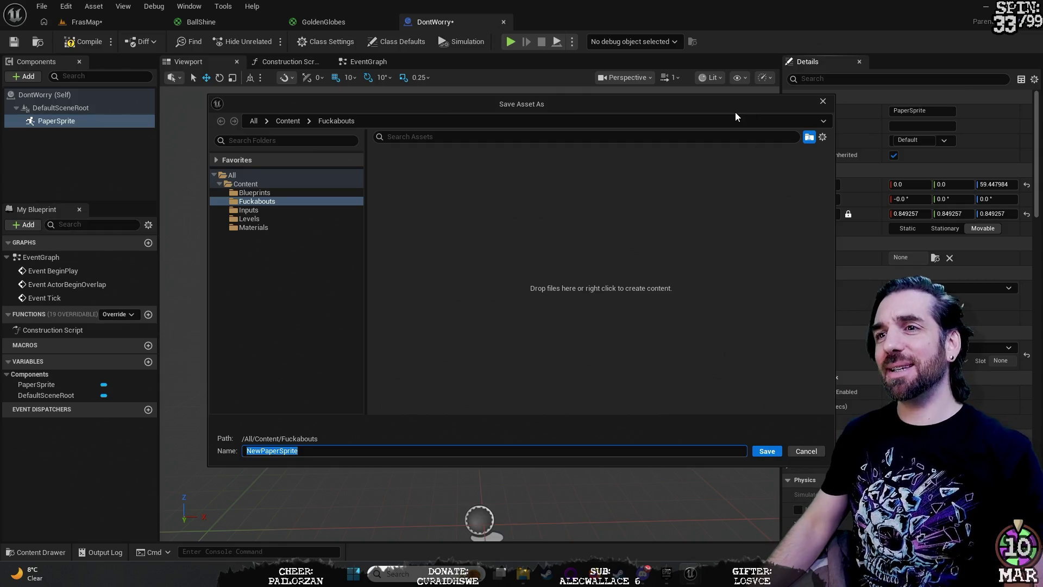
click(823, 102)
drag(604, 460, 440, 413)
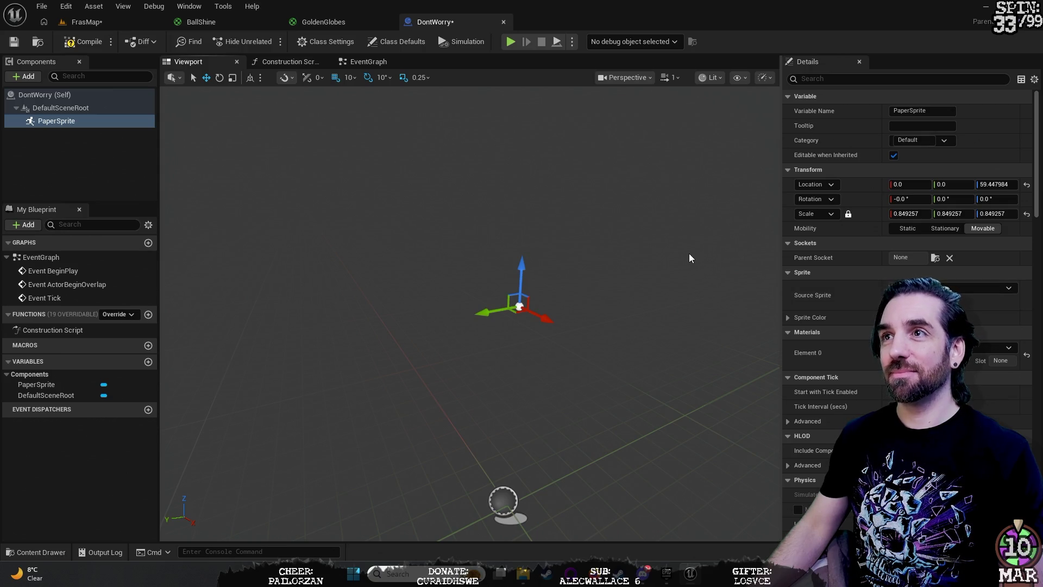
click(247, 27)
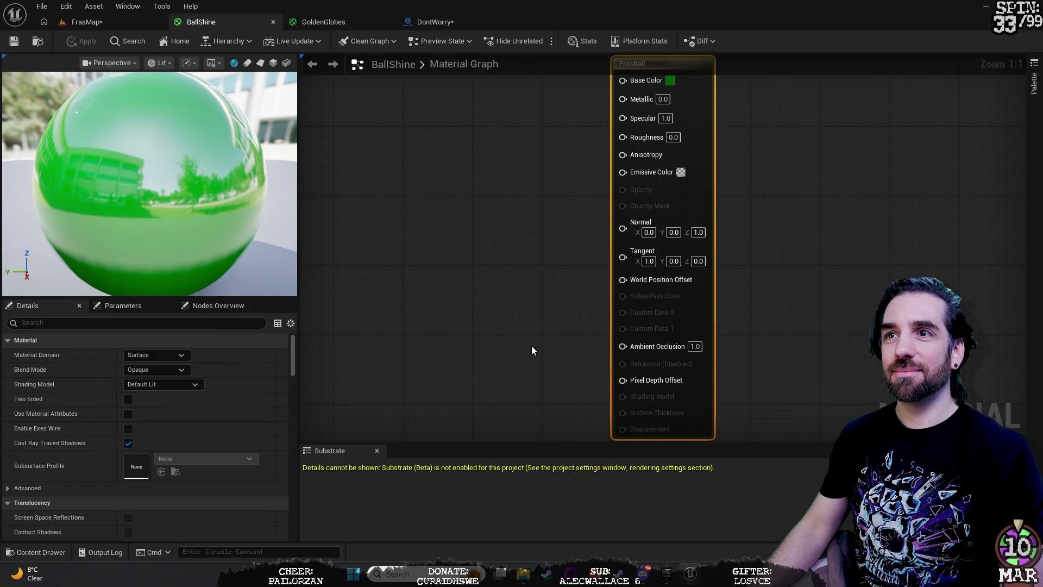
click(347, 23)
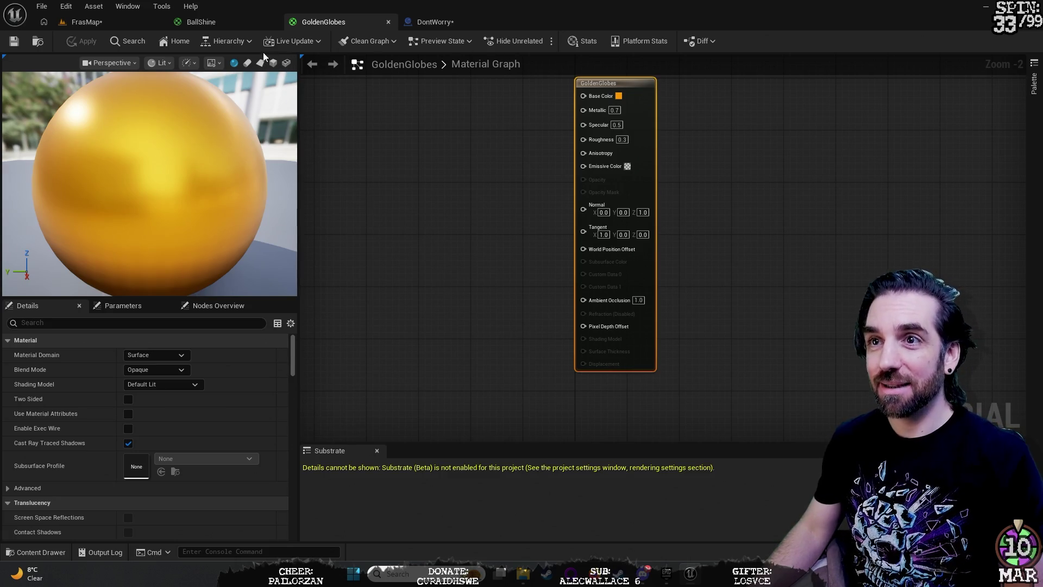
click(240, 22)
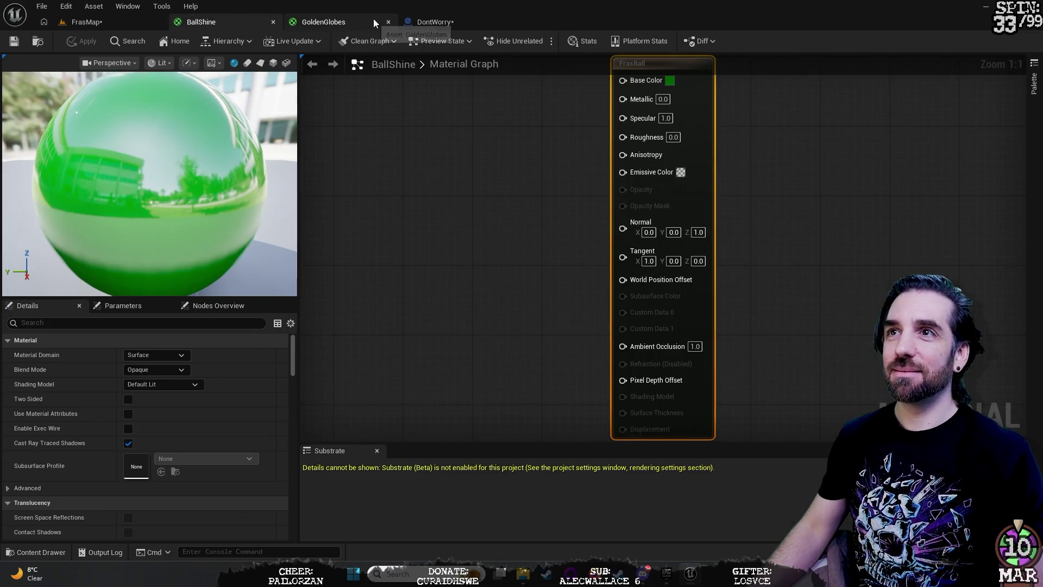
click(421, 23)
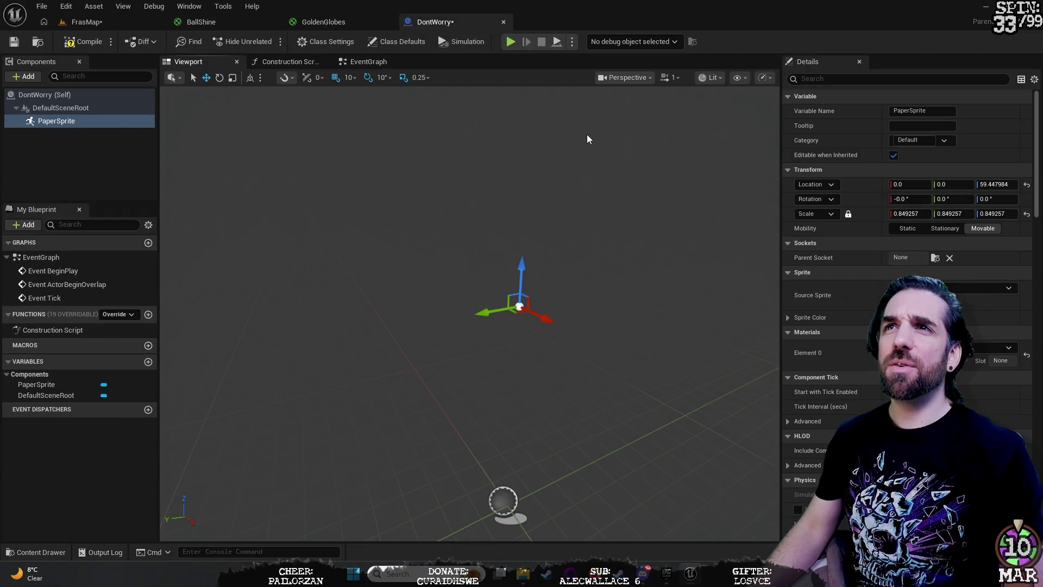
click(106, 24)
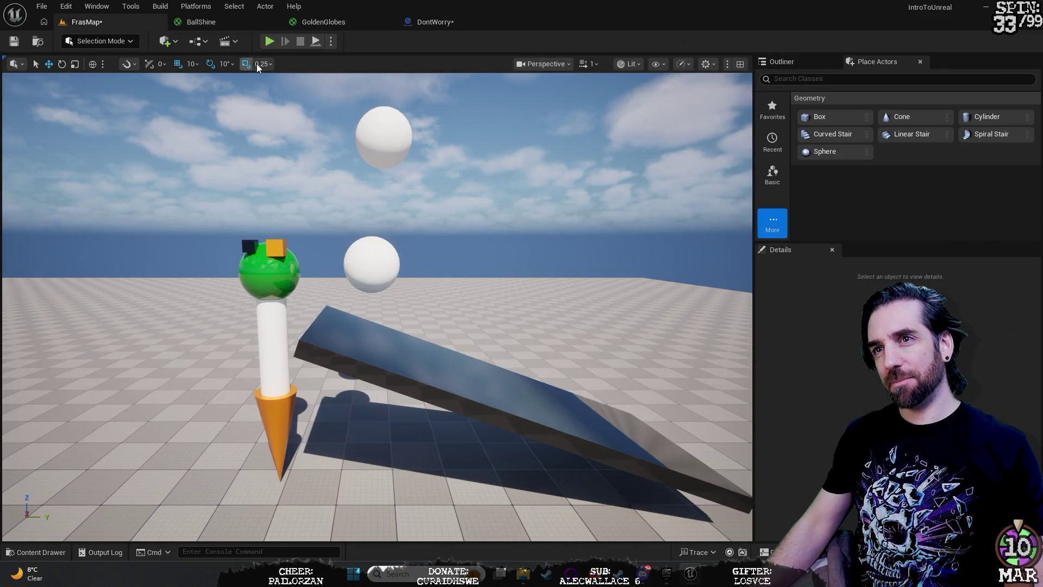
Step: Play the FrasMap level, take control of the play camera, then stop the session
click(269, 42)
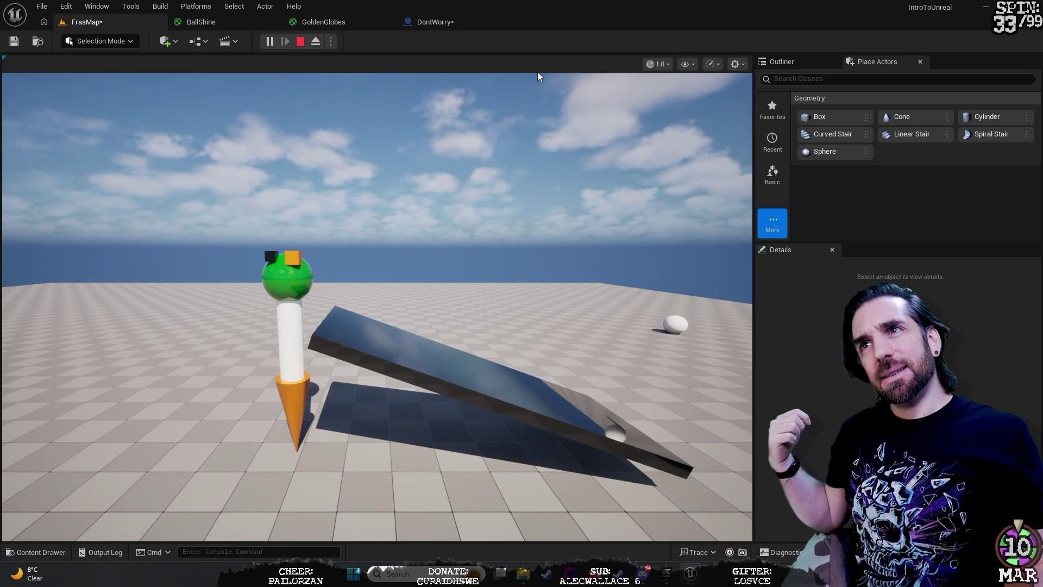
click(500, 166)
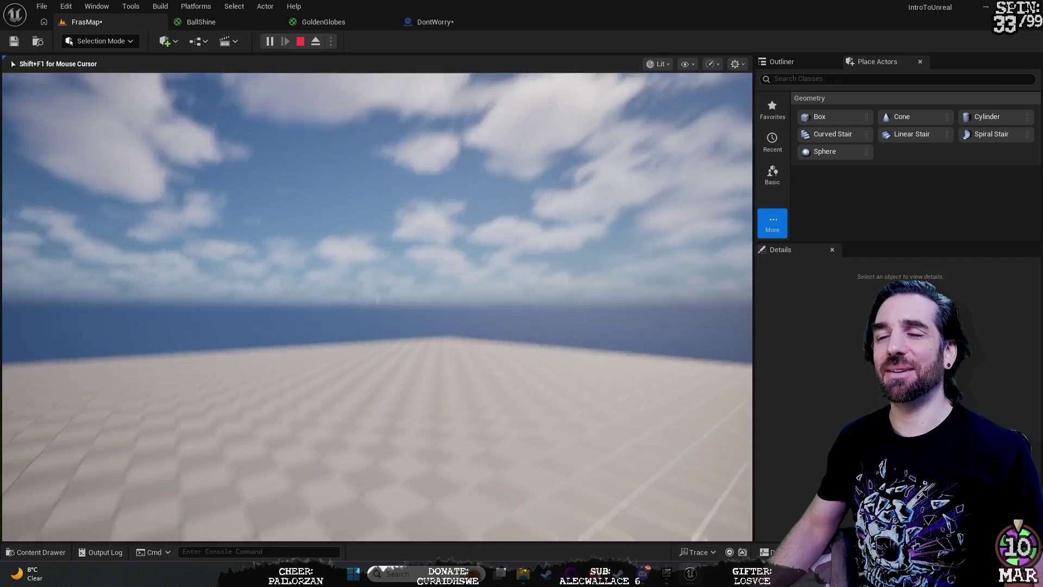
key(Escape)
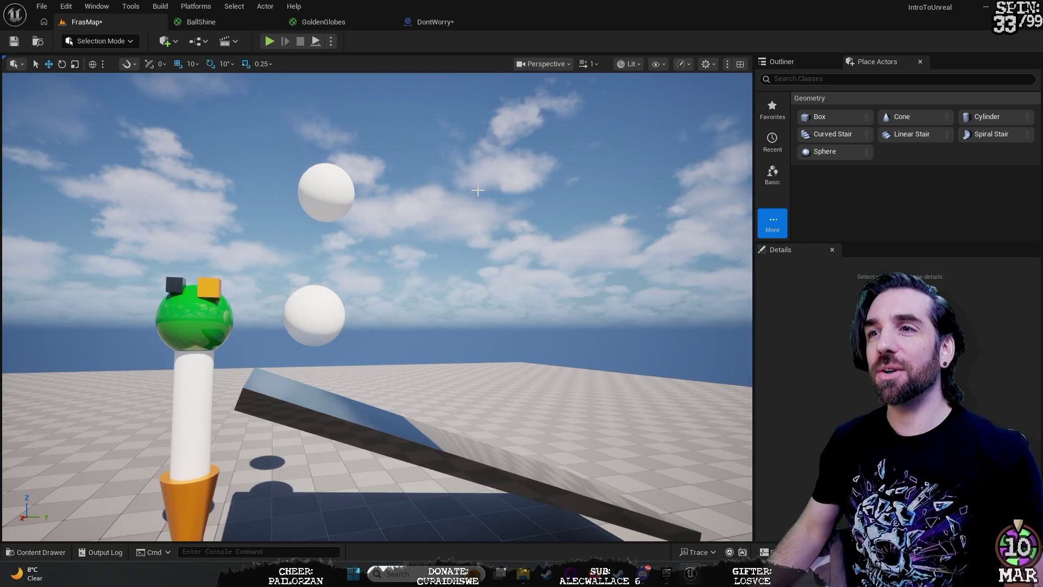
Step: In the DontWorry blueprint, delete the PaperSprite component
click(418, 28)
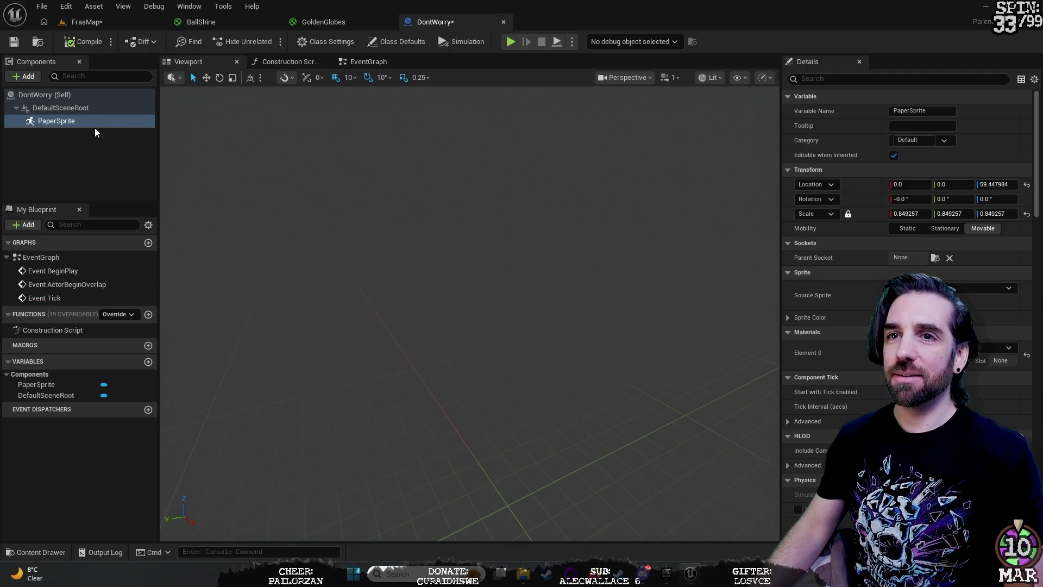
right_click(37, 121)
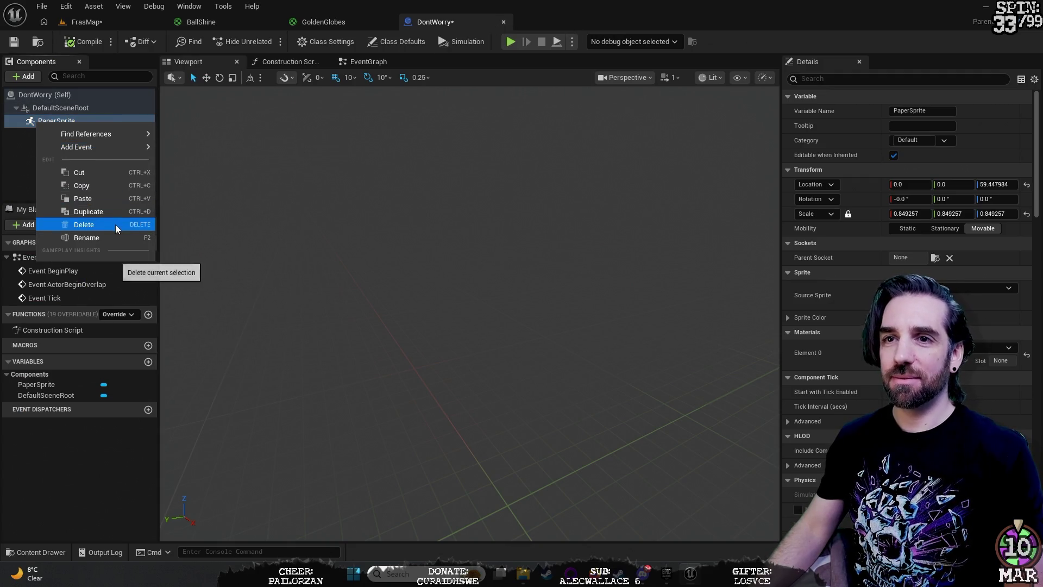
click(115, 224)
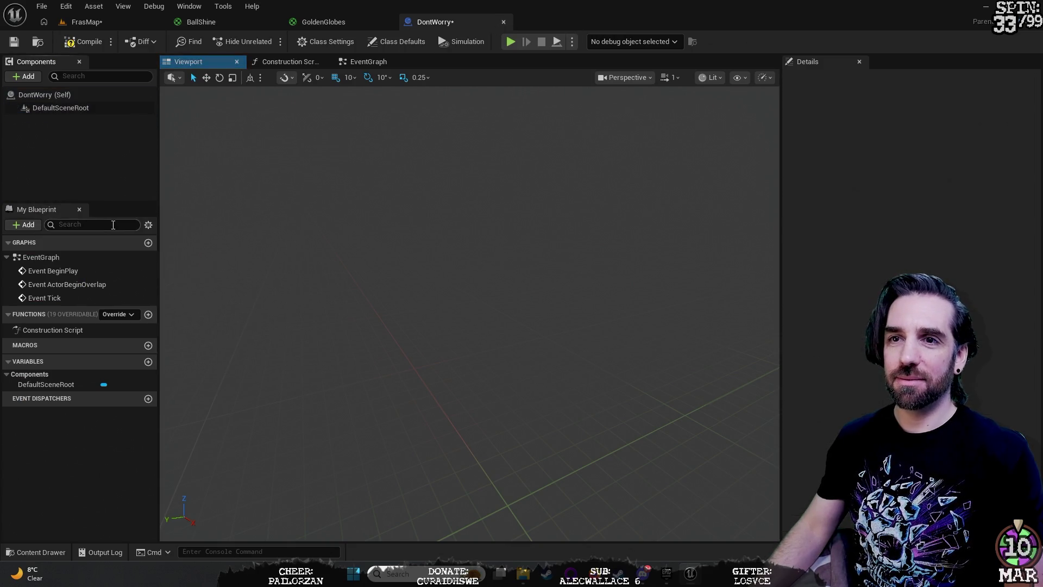
Step: Look around the blueprint view and bring up the addable components list
click(72, 108)
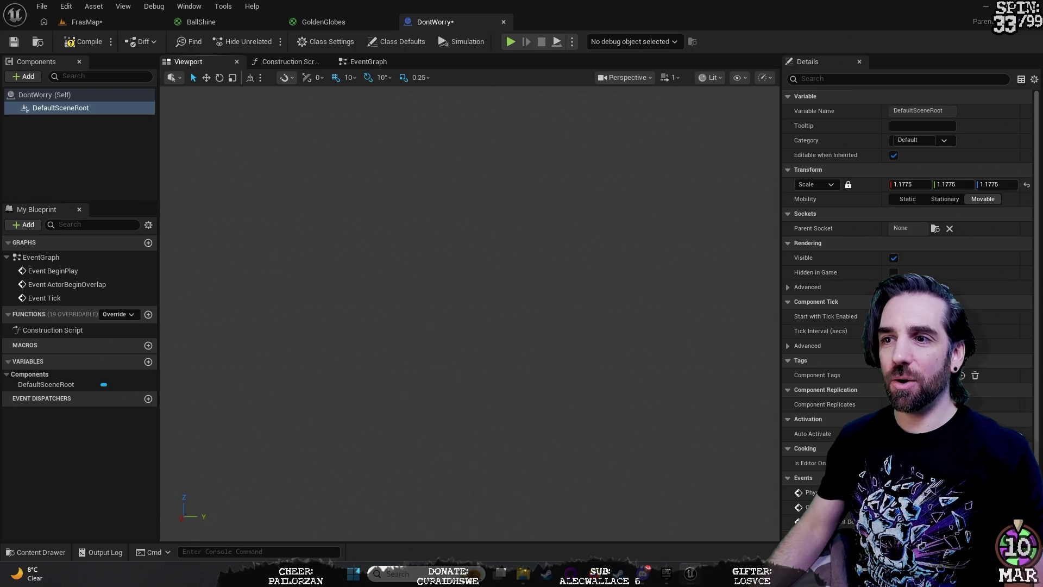
drag(467, 310, 500, 315)
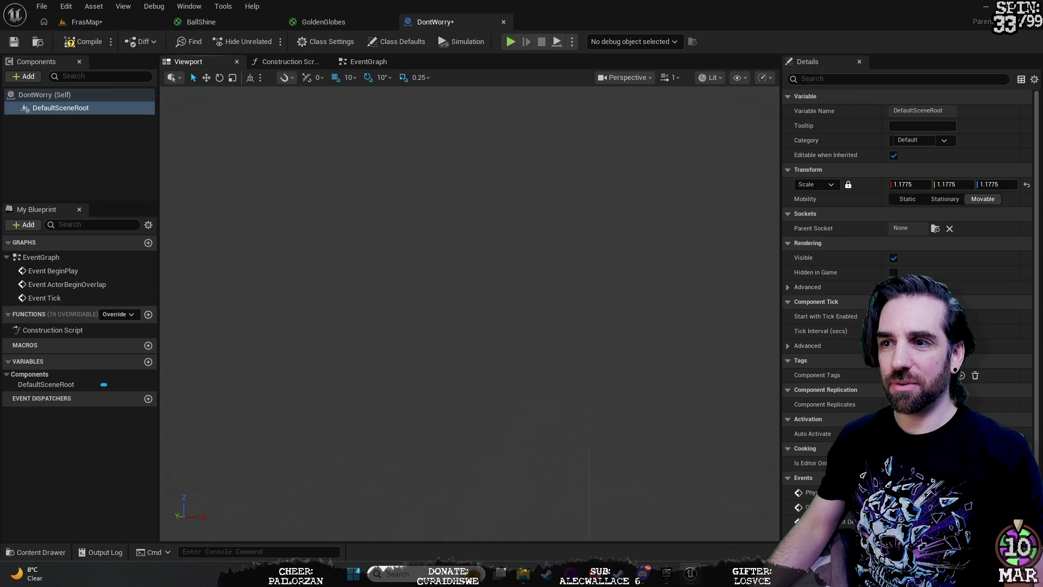
click(95, 141)
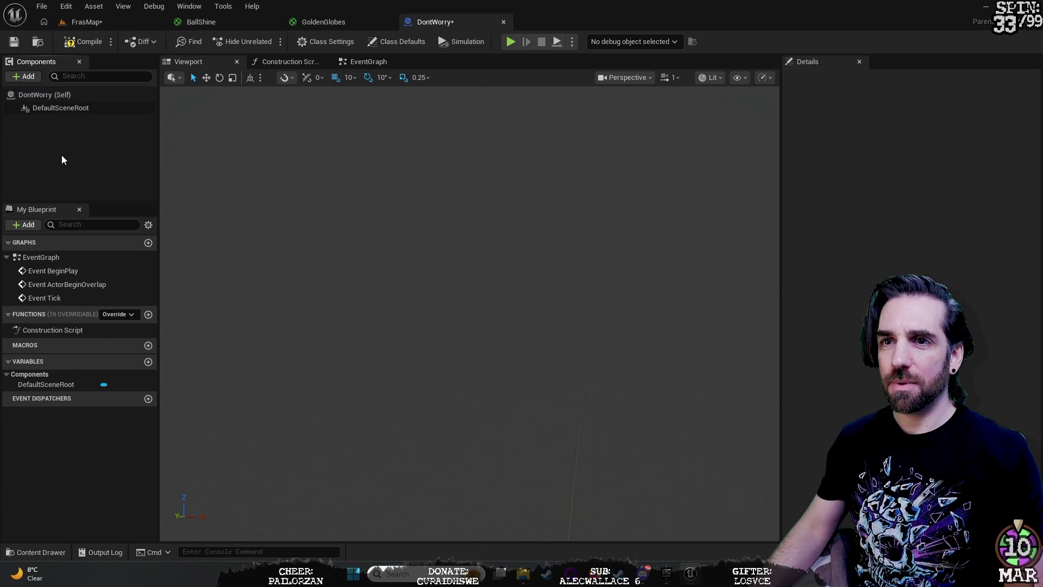
click(25, 77)
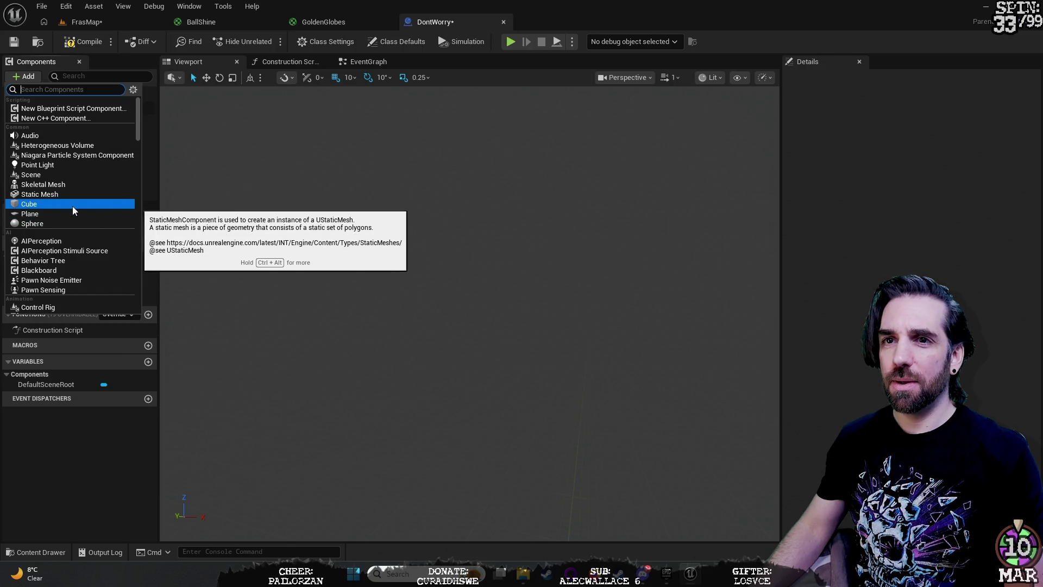
Step: Add a Sphere component with its default name, orbit the view, then select it
click(78, 222)
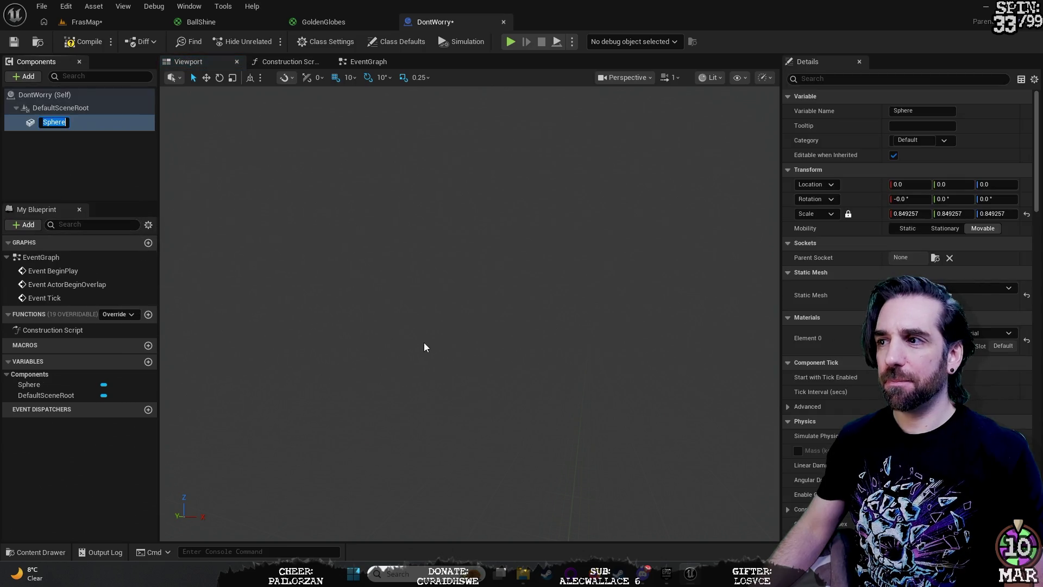
click(40, 122)
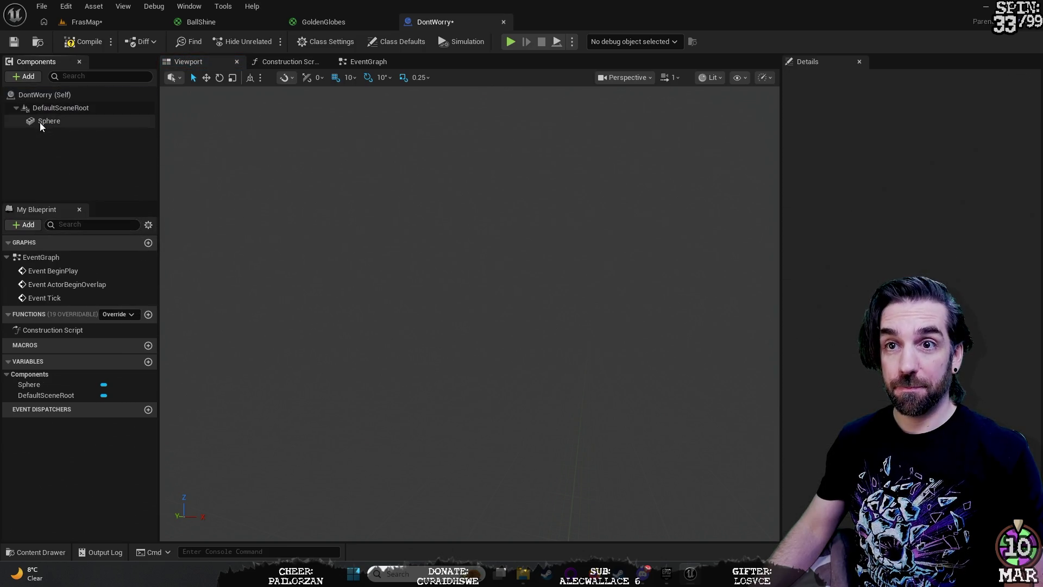
drag(470, 312, 491, 313)
drag(742, 389, 769, 389)
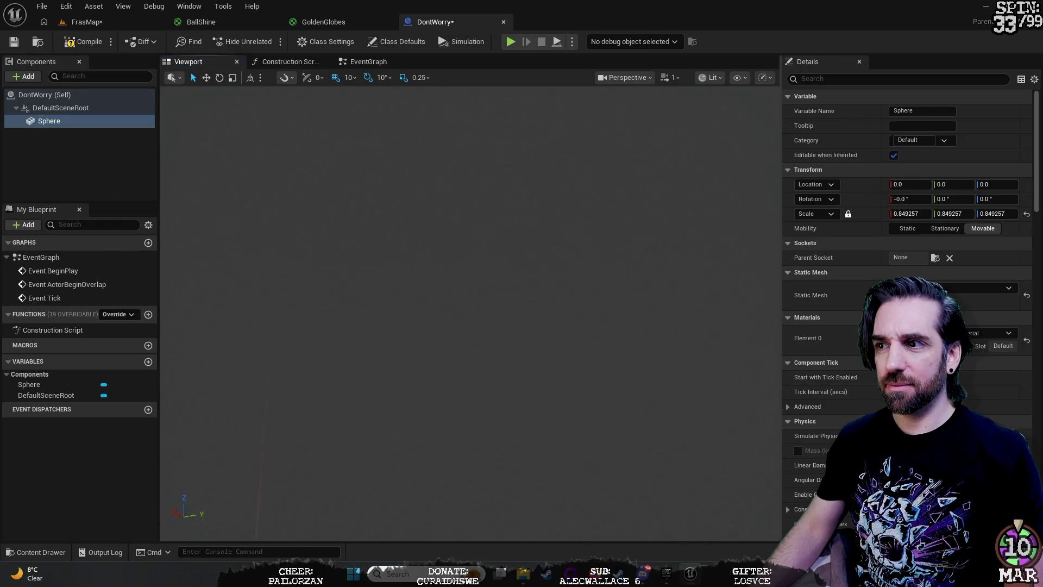
mouse_move(601, 323)
mouse_down()
mouse_move(646, 324)
mouse_move(647, 291)
mouse_move(755, 291)
mouse_up()
click(54, 139)
Step: Delete the Sphere component and add a fresh Sphere in its place
click(54, 126)
key(Delete)
right_click(55, 123)
click(61, 182)
click(26, 76)
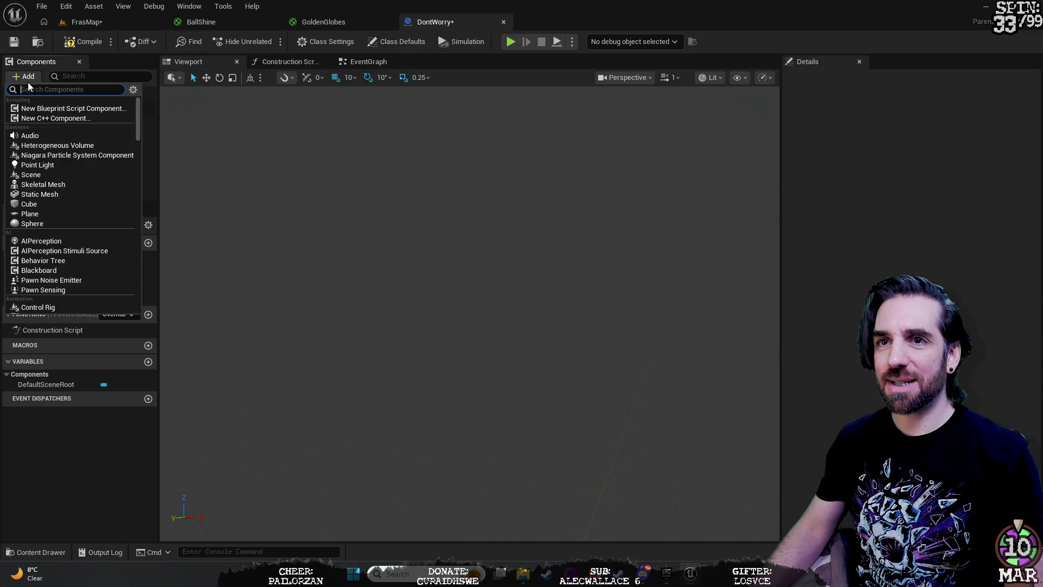
click(44, 223)
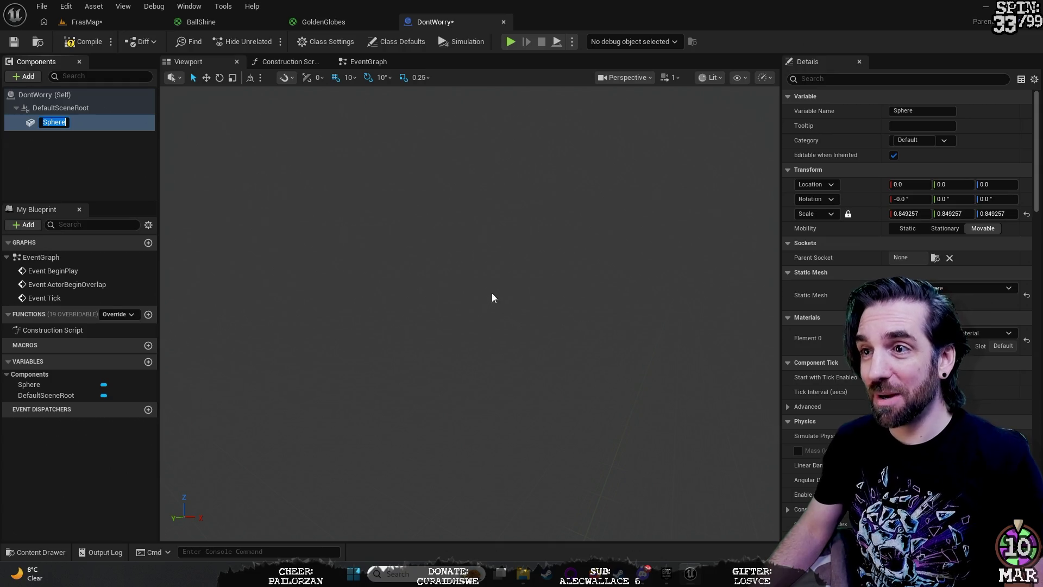
click(66, 144)
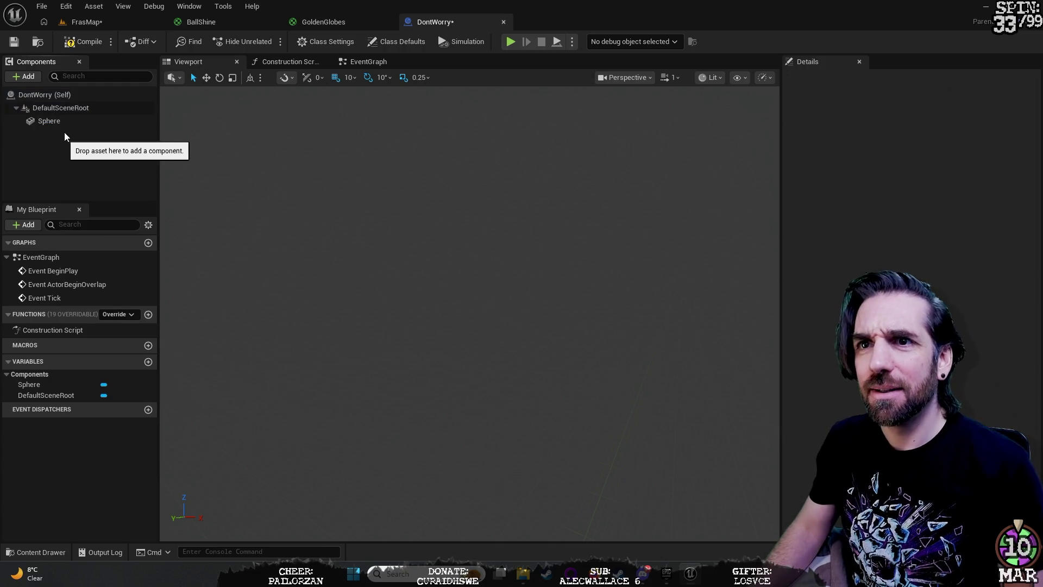
Step: With DontWorry (Self) selected, add a SkeletalMesh component, then close the DontWorry blueprint
click(46, 109)
click(47, 94)
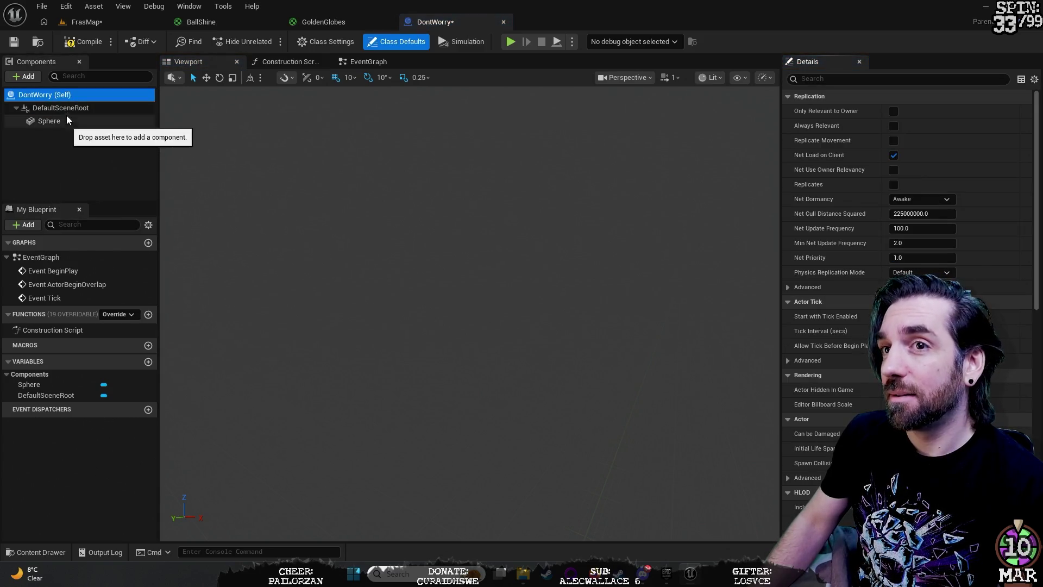
click(23, 76)
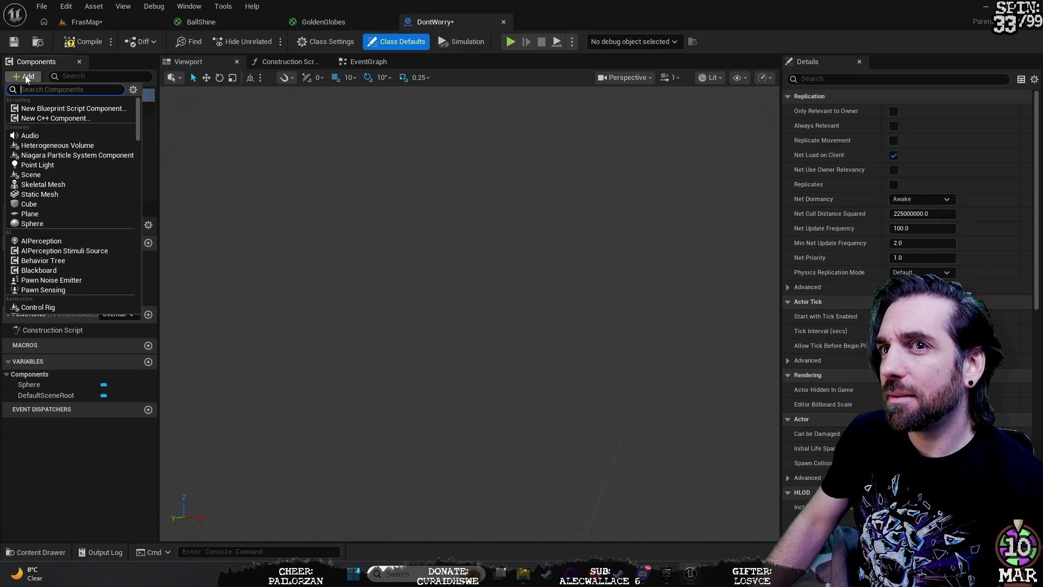
click(52, 185)
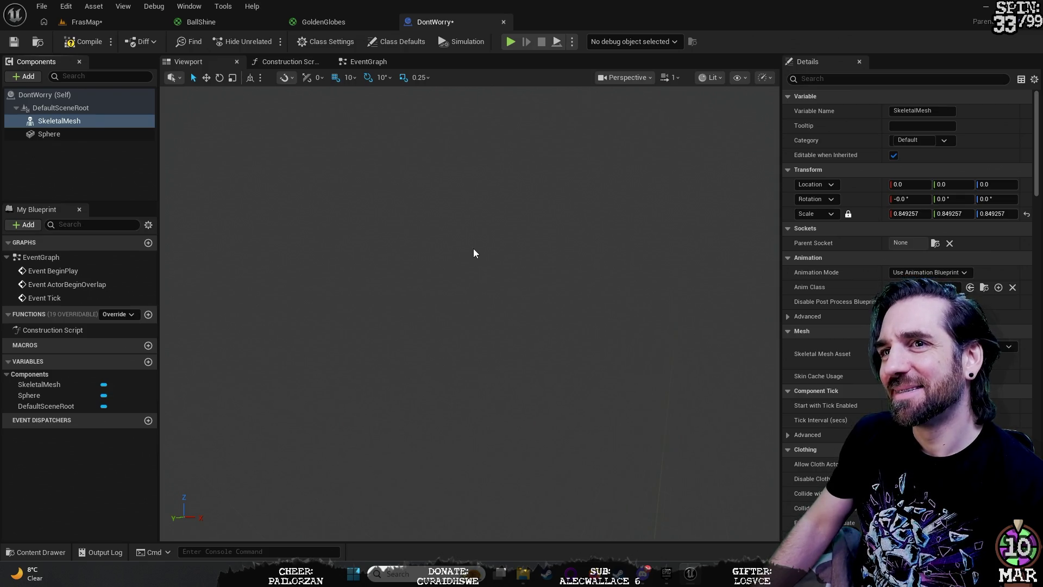
click(502, 21)
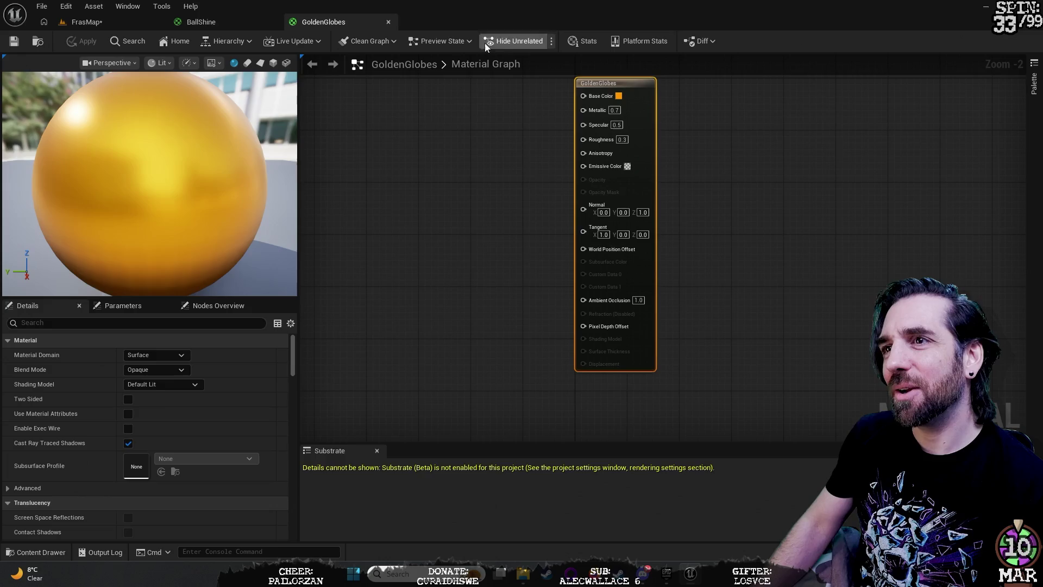
Step: Force delete the DontWorry blueprint asset from the Fuckabouts folder
click(87, 21)
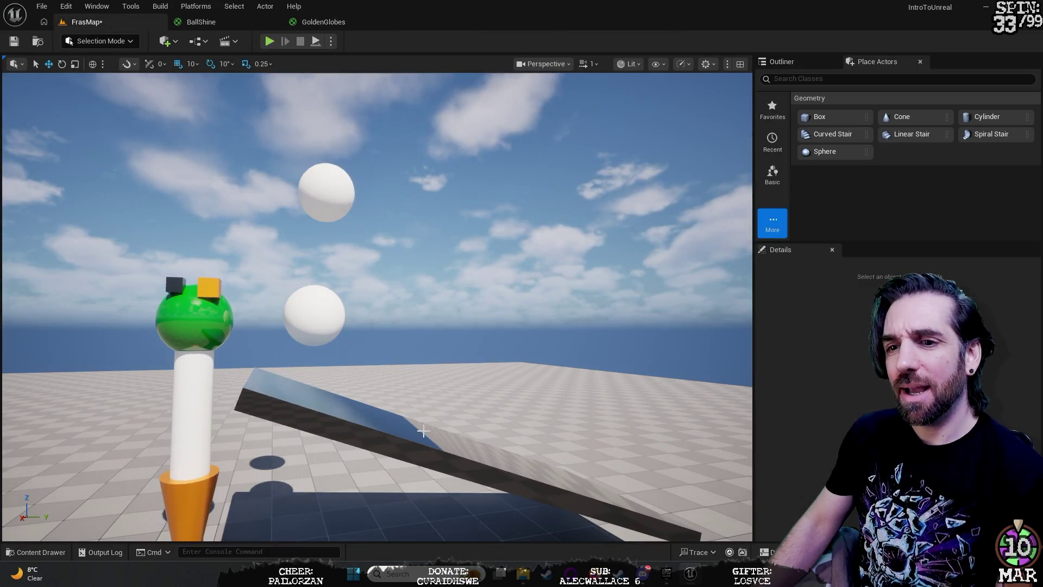
key(ctrl+space)
click(281, 421)
key(Delete)
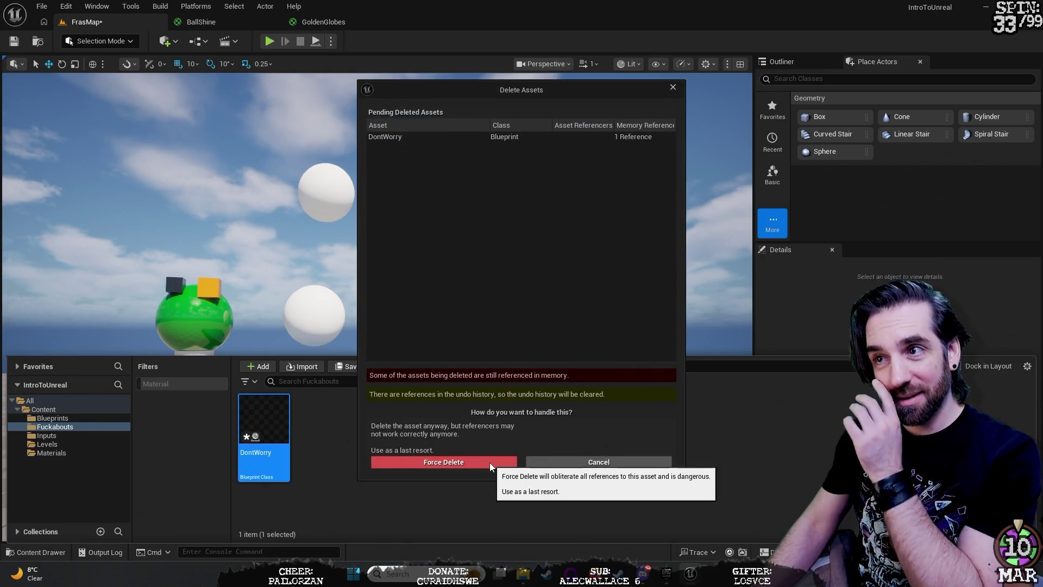
click(490, 462)
Step: Create a Character blueprint named 'Phil' and open it for editing
right_click(313, 424)
mouse_move(313, 423)
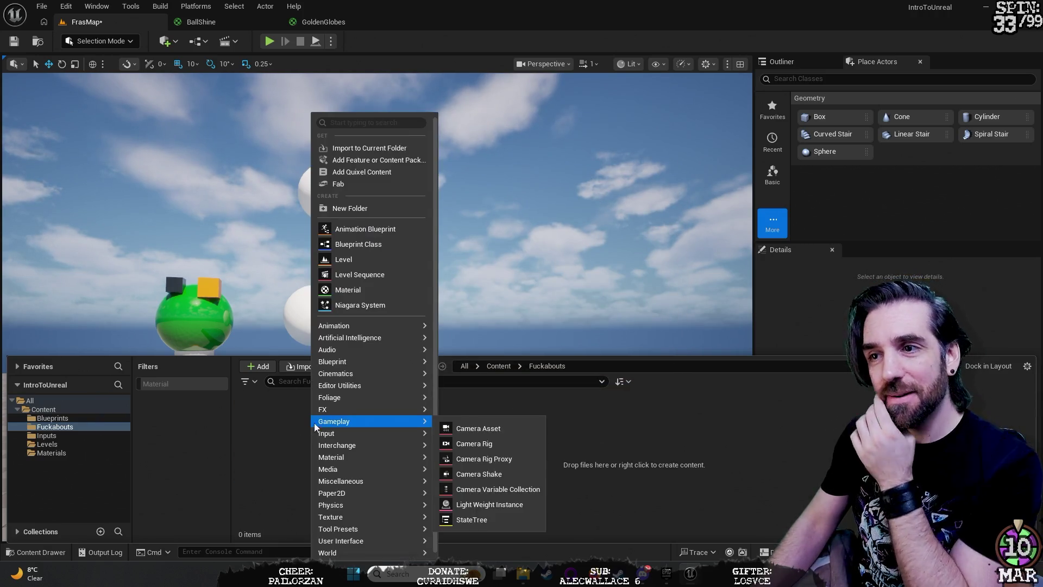
click(389, 245)
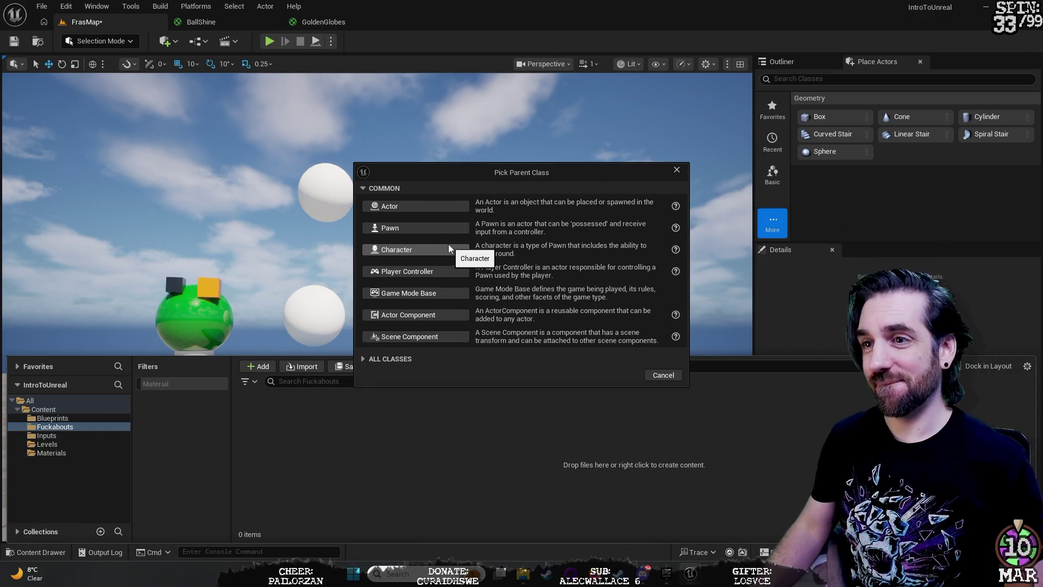
click(433, 229)
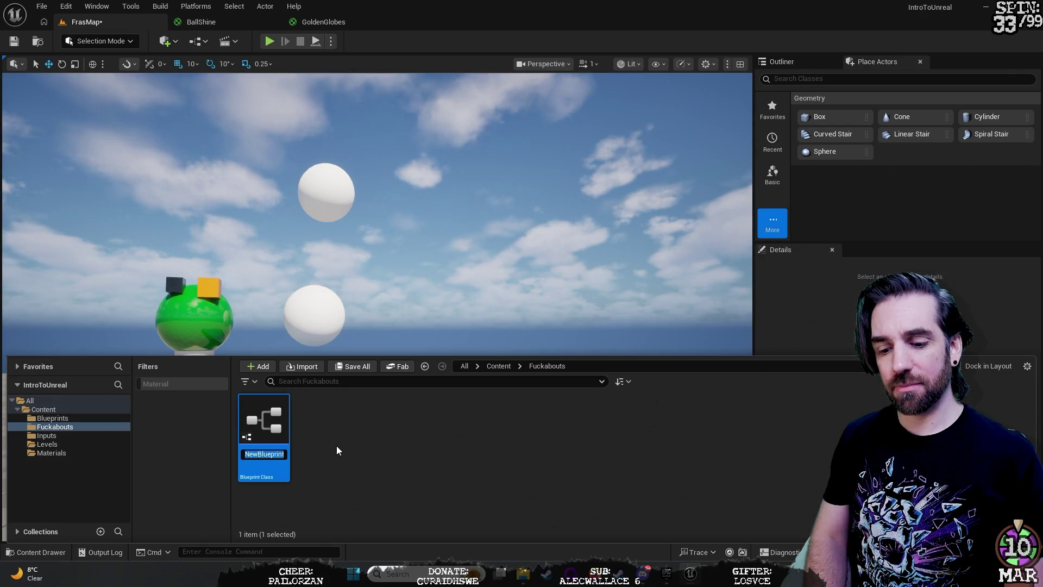
text(Phil)
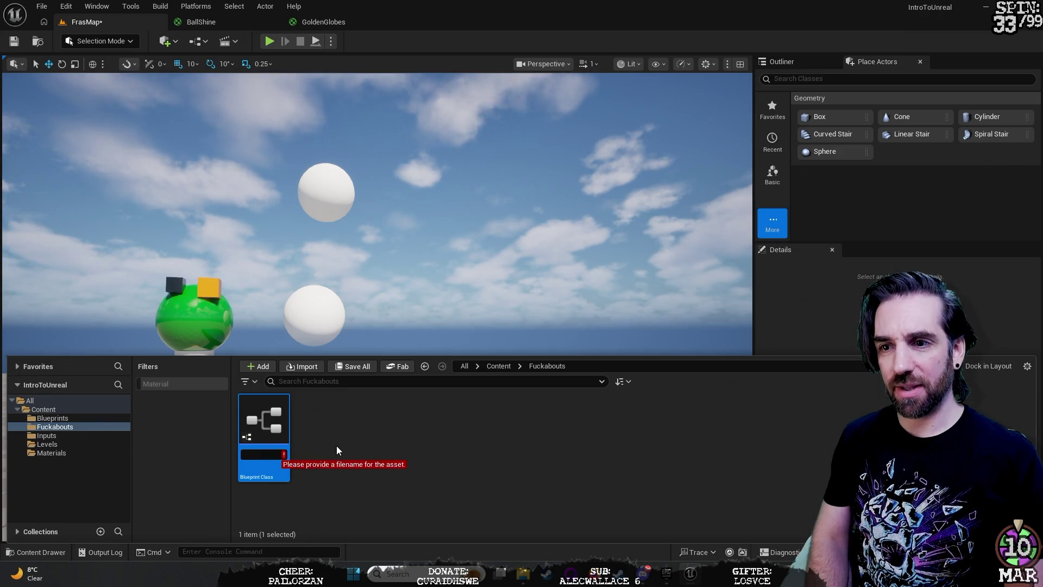
key(Return)
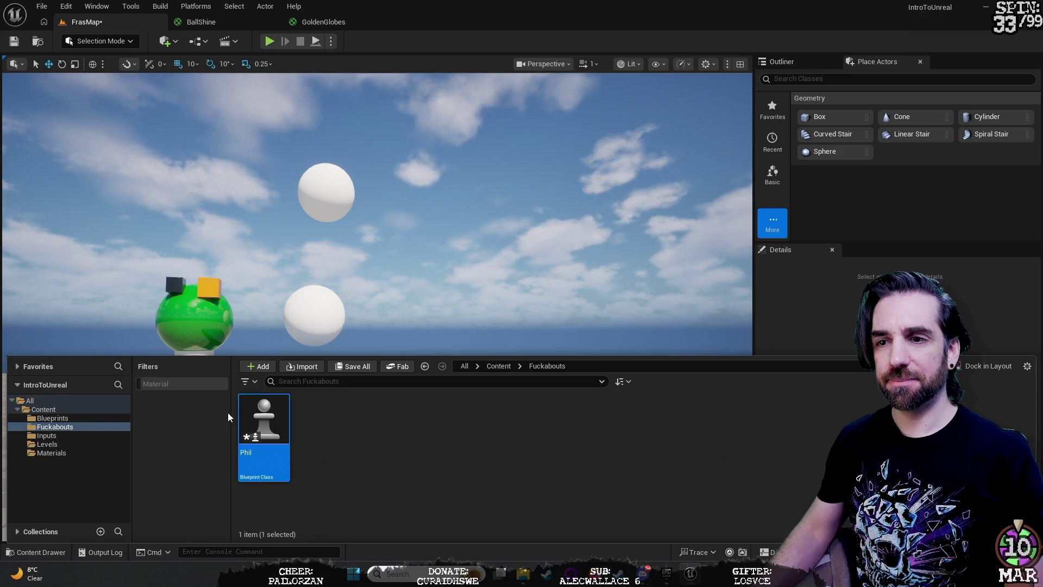
double_click(263, 419)
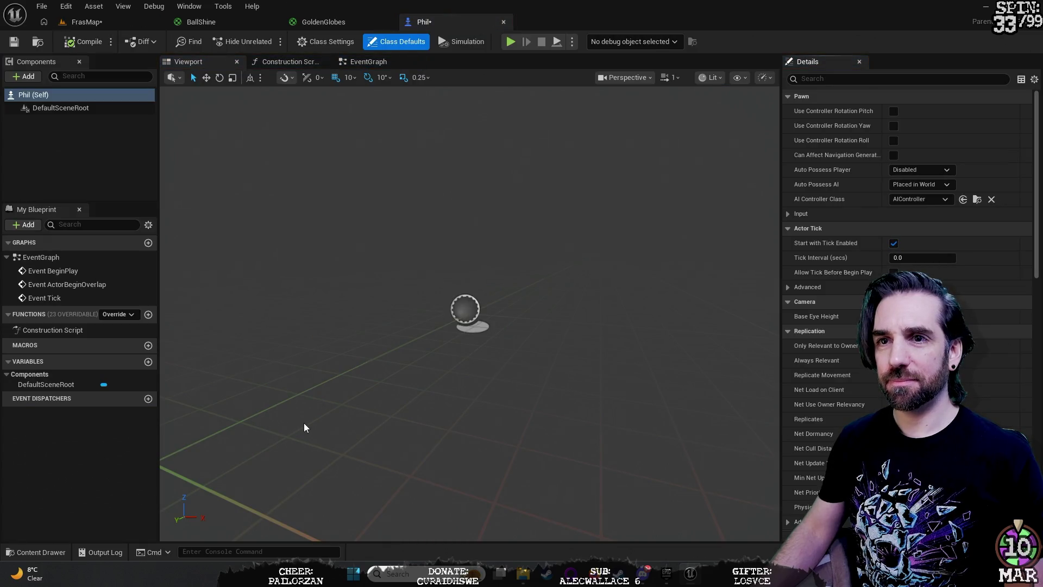
Step: Add a Sphere component to Phil and name it tip
right_click(93, 124)
click(27, 77)
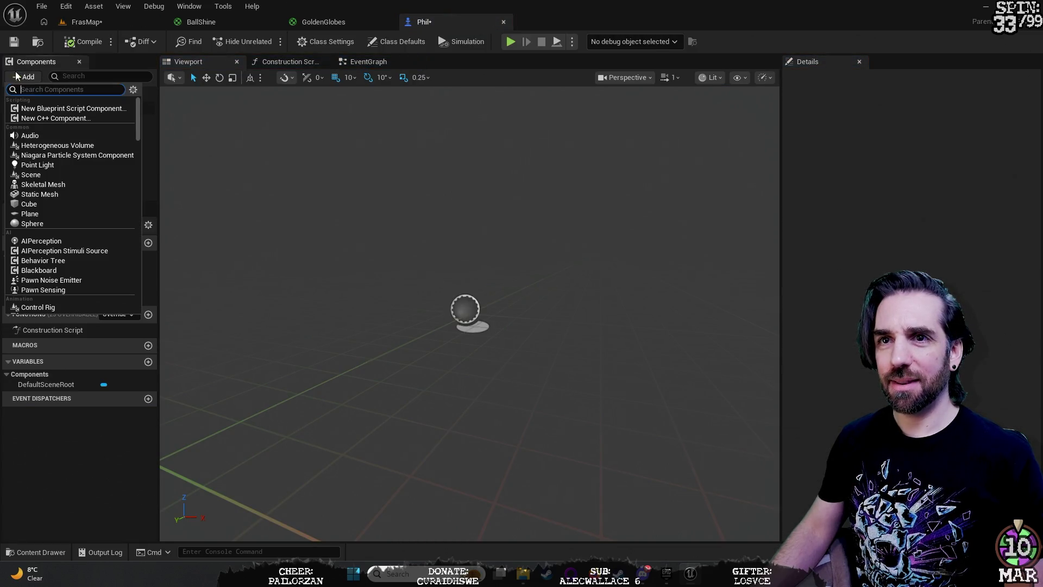
click(83, 223)
text(we)
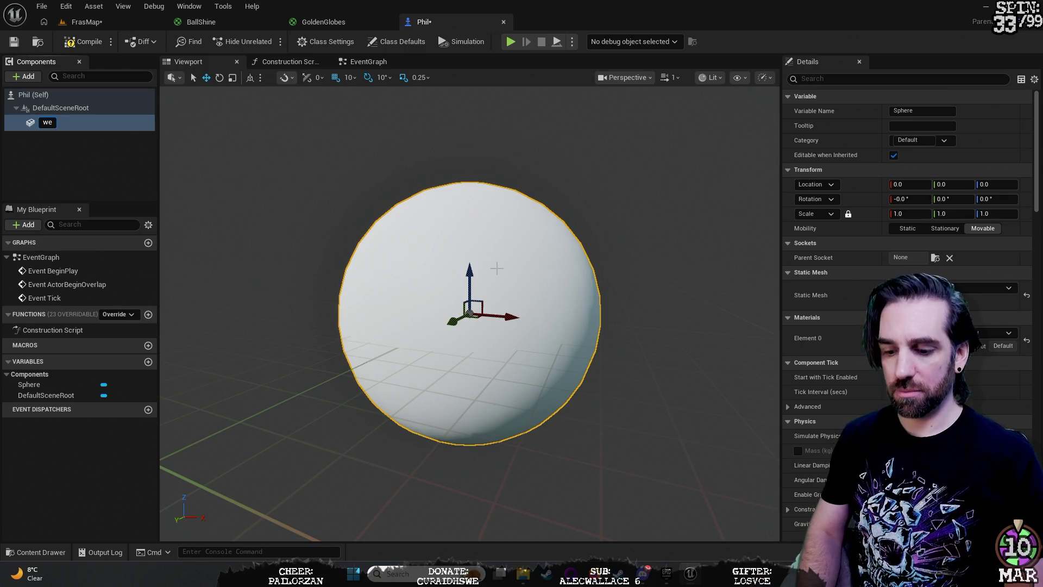
key(BackSpace)
key(BackSpace)
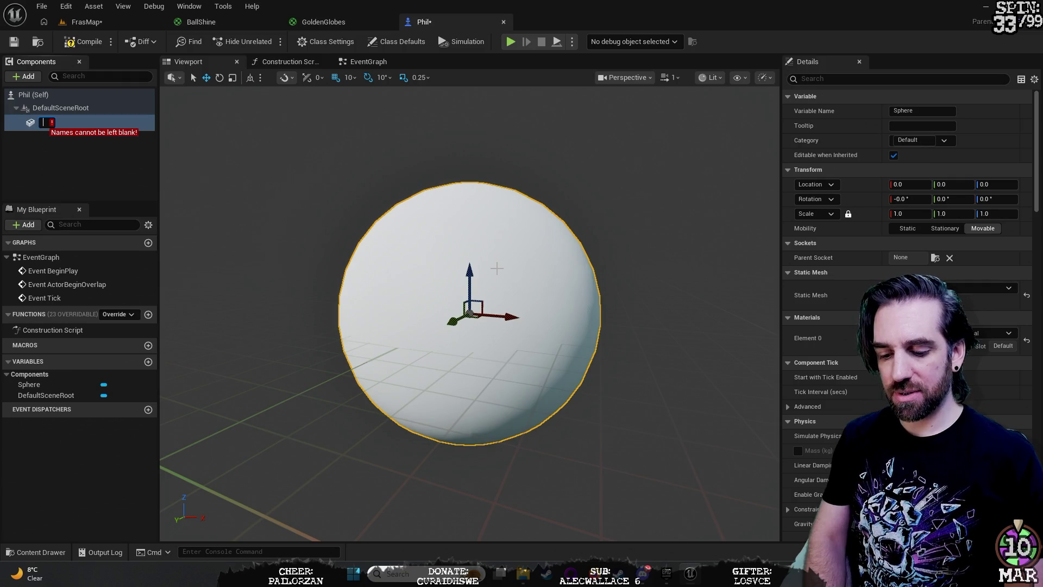
text(tip)
key(Return)
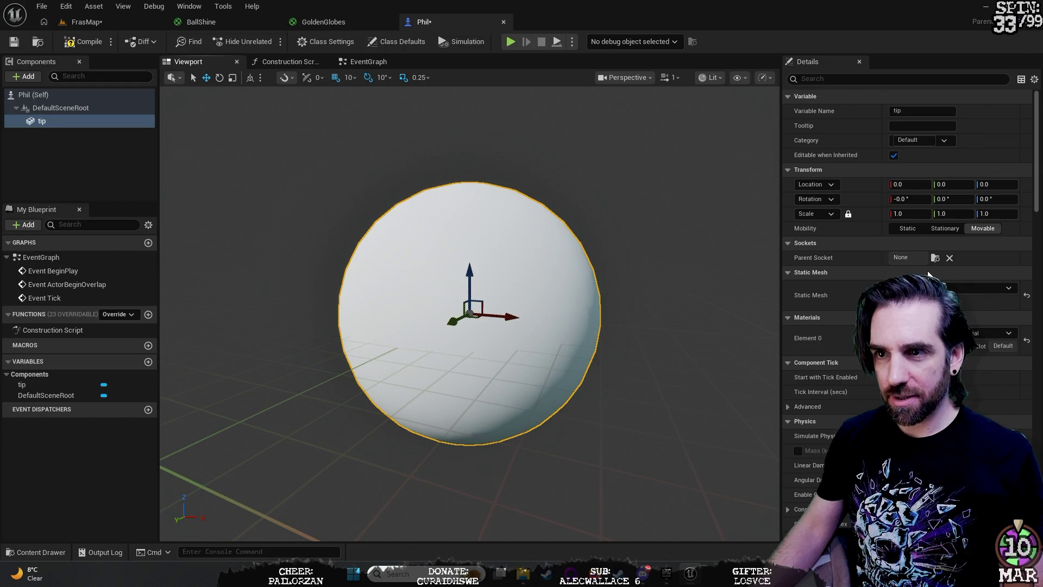
Step: Raise the tip sphere along Z to a location of 120
key(r)
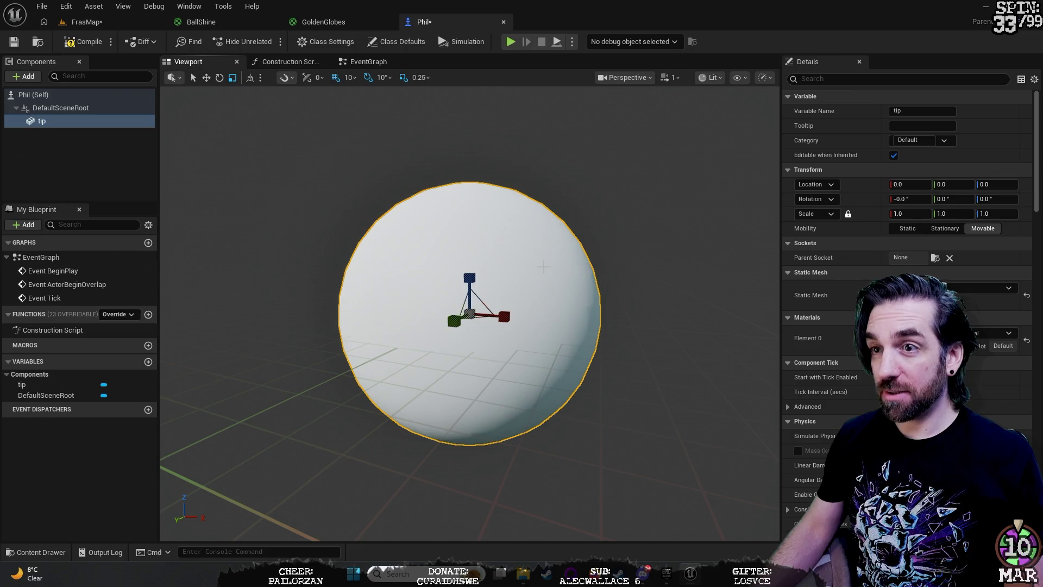
key(w)
mouse_move(469, 271)
mouse_down()
mouse_move(469, 217)
mouse_move(508, 248)
mouse_move(470, 148)
mouse_up()
scroll(507, 248, down, 5)
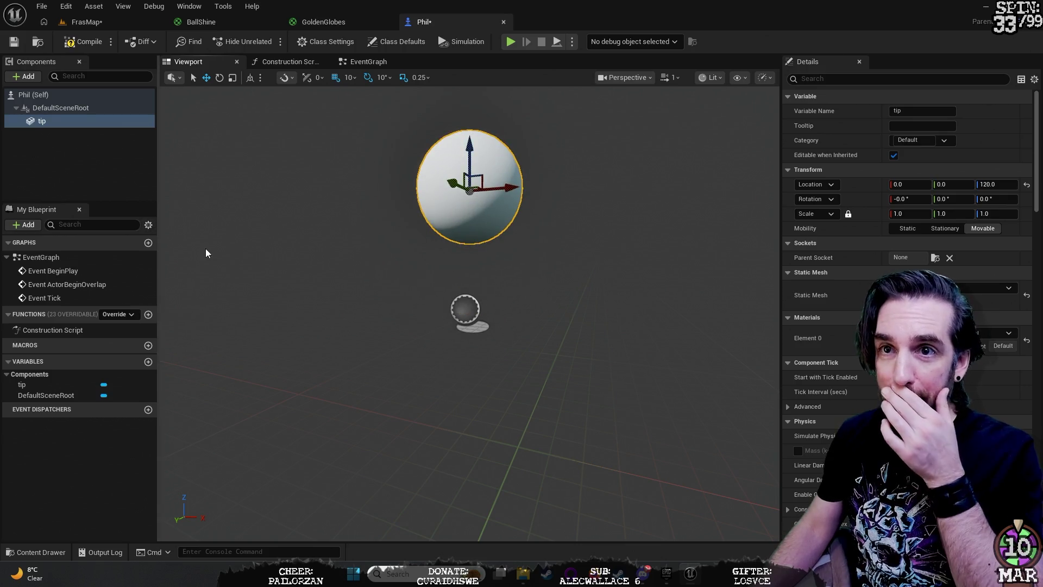
right_click(41, 172)
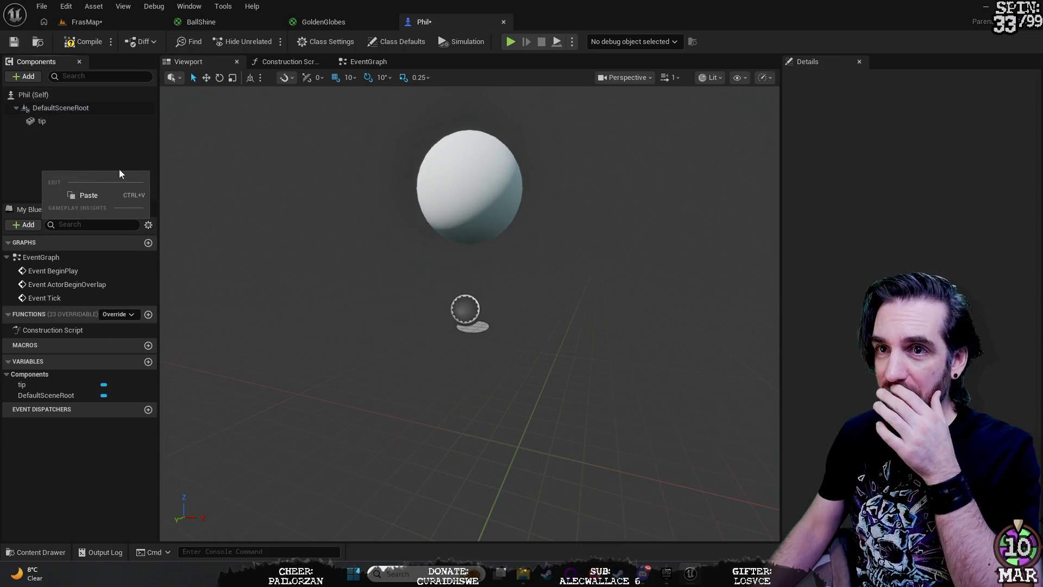
Step: Add a Cone component to Phil by searching for 'cone'
click(23, 76)
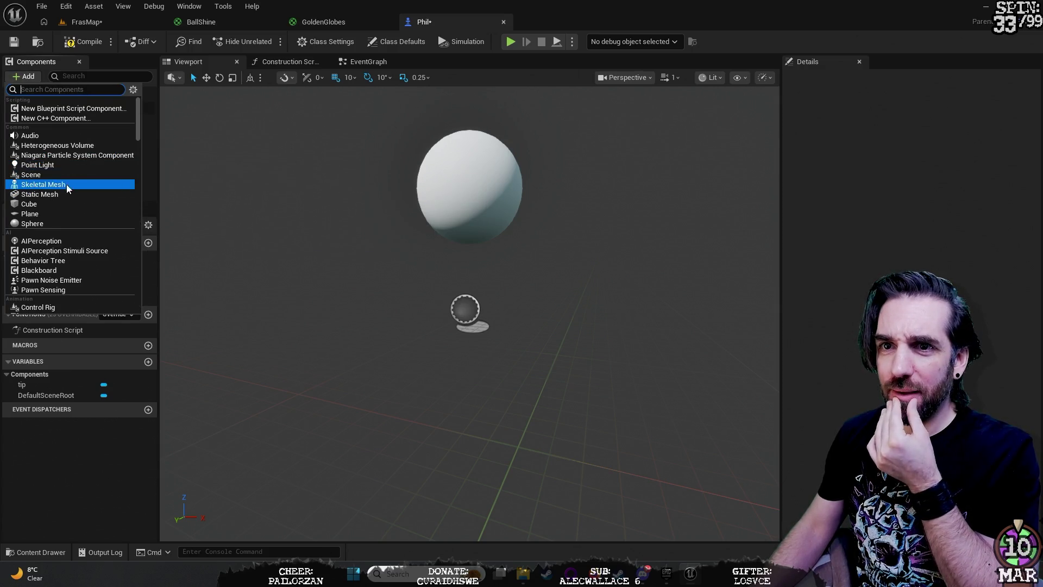
scroll(68, 209, down, 1)
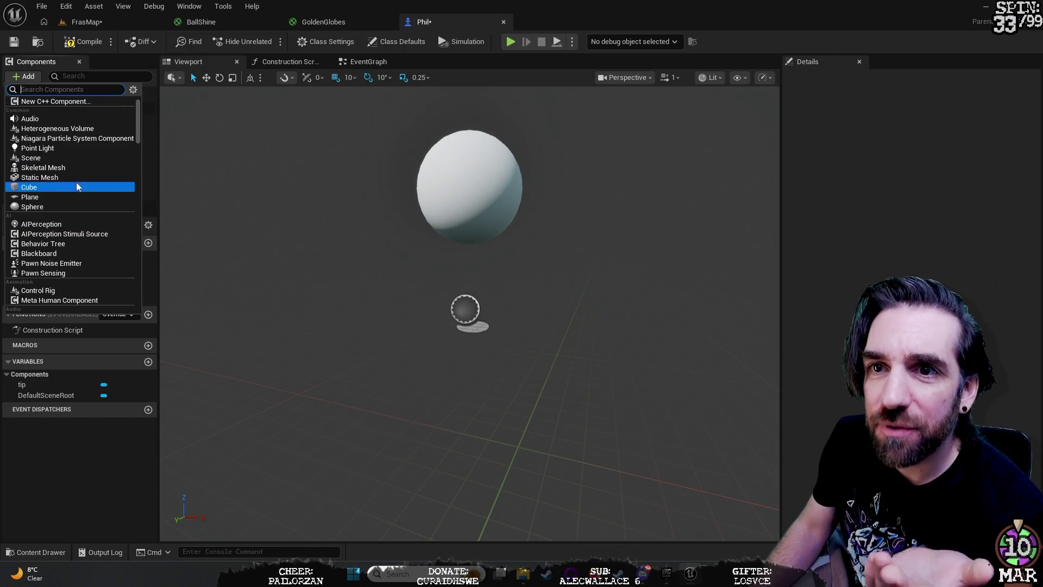
scroll(80, 168, up, 1)
scroll(81, 171, down, 3)
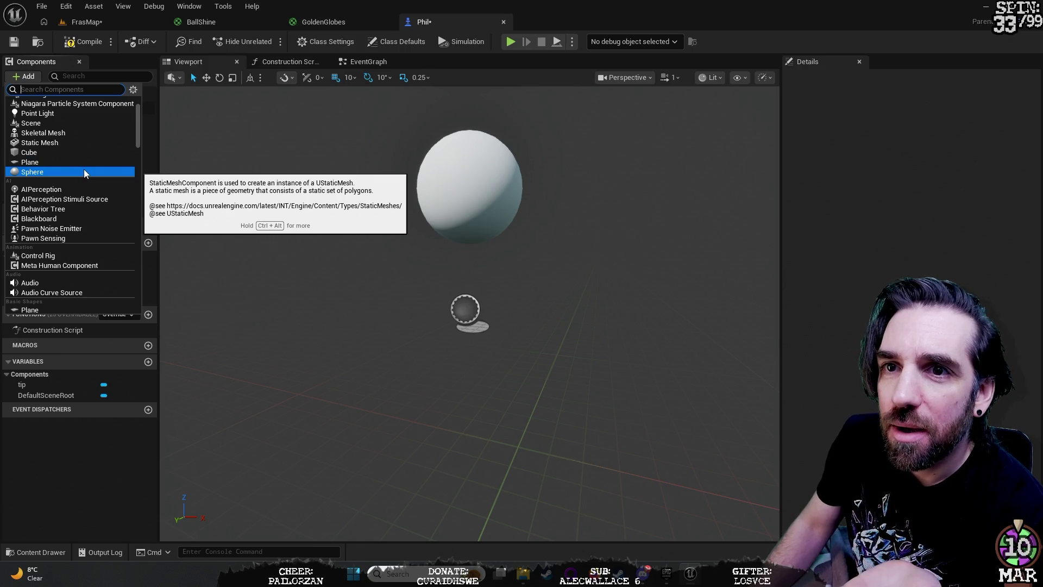
scroll(94, 152, up, 3)
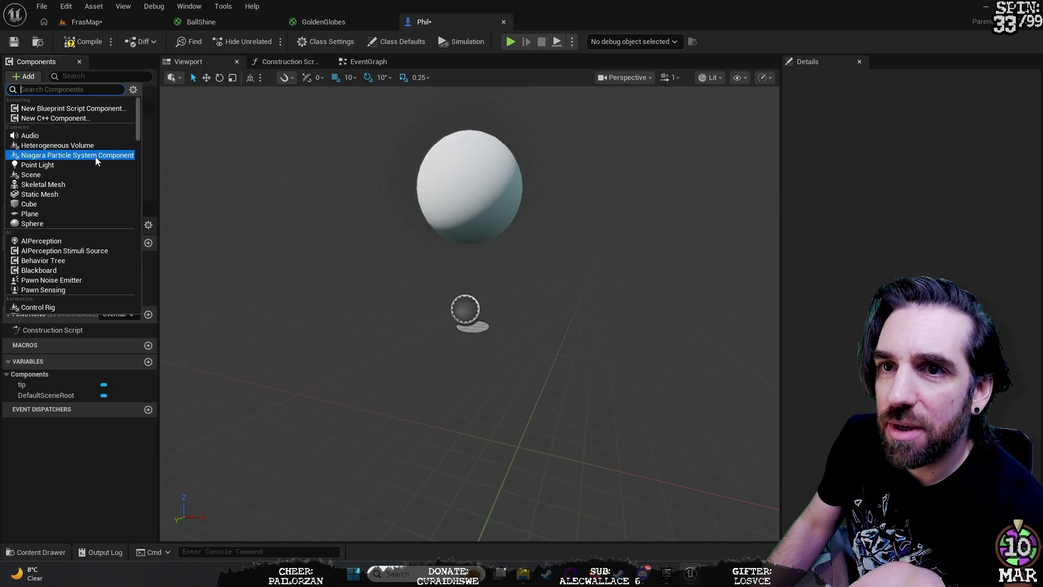
text(cone)
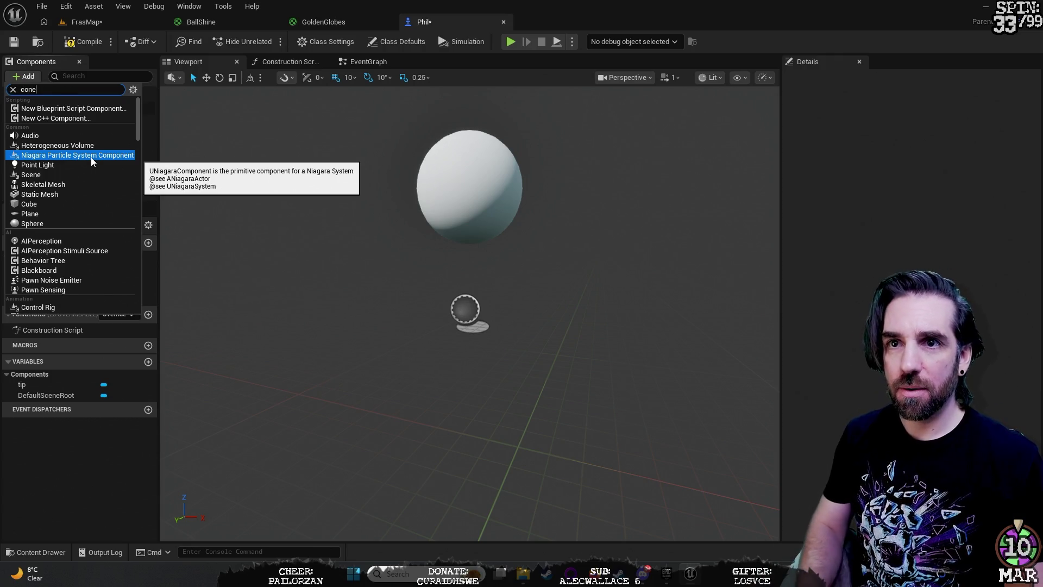
click(37, 109)
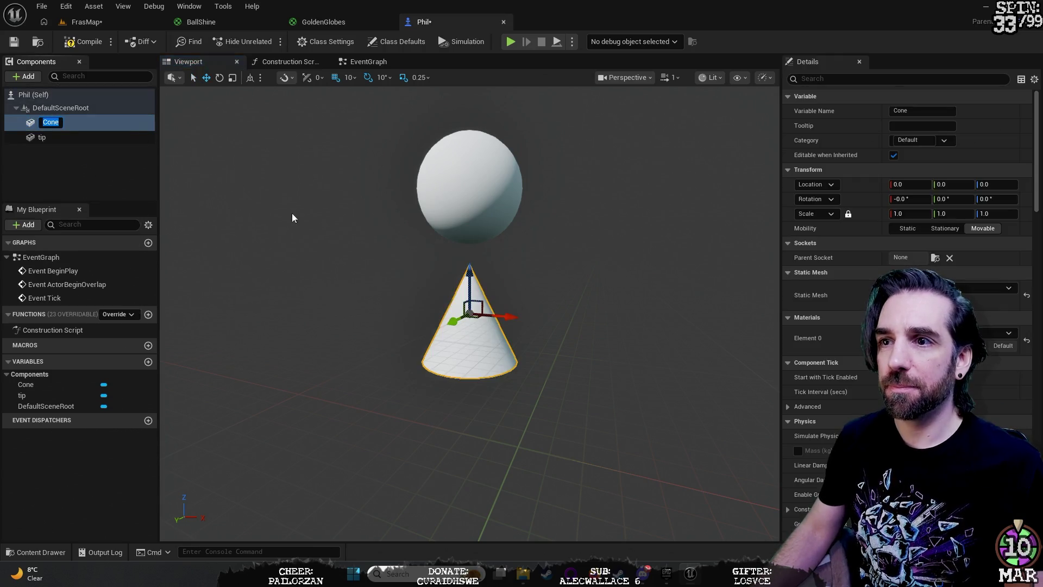
Step: Raise the cone to Z 70 and stretch its Z scale to 2.0
drag(468, 271, 469, 201)
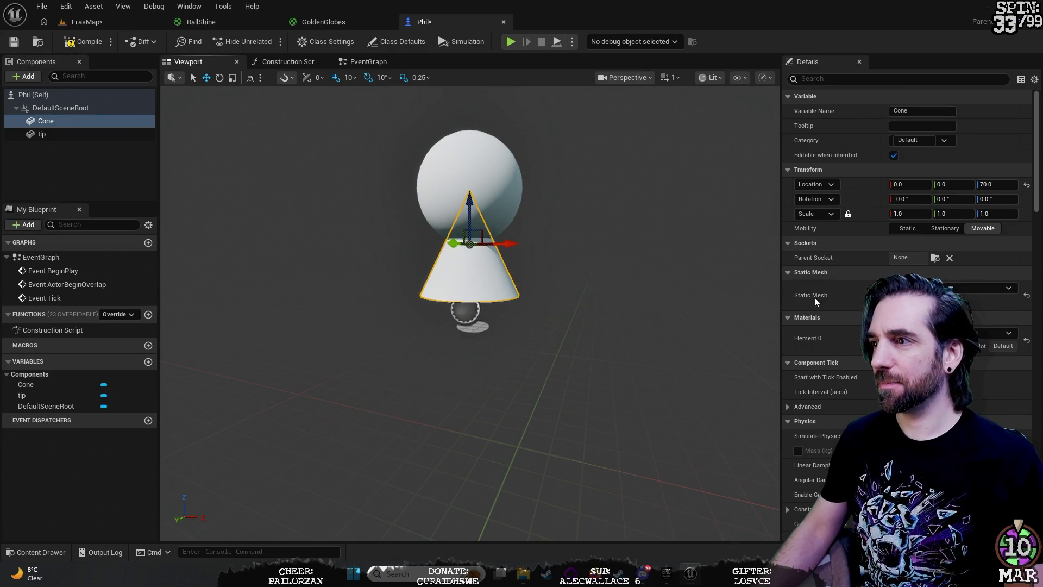
key(r)
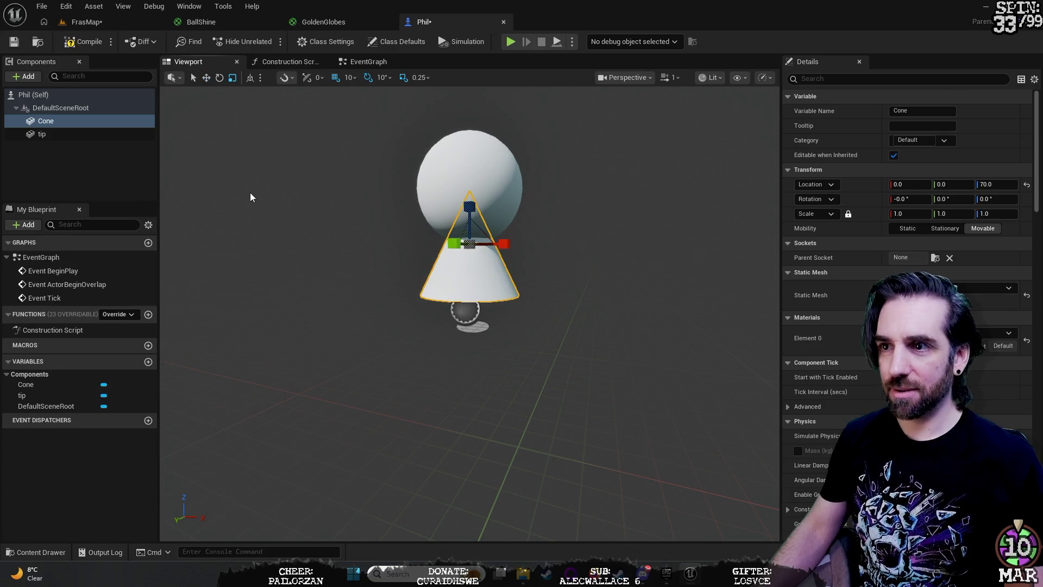
drag(467, 207, 467, 174)
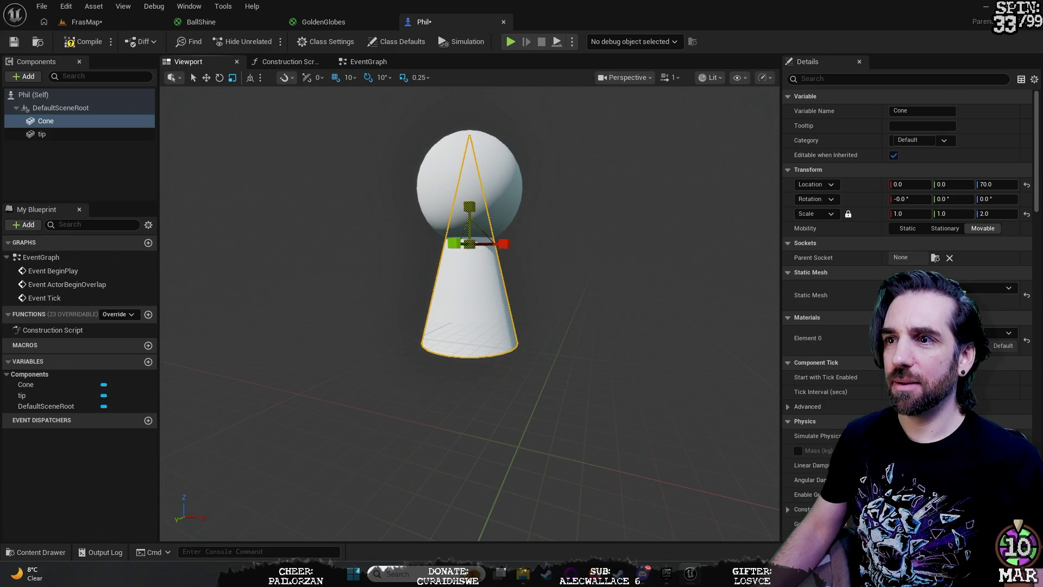
mouse_move(599, 249)
mouse_down()
mouse_move(599, 342)
mouse_move(599, 315)
mouse_move(548, 293)
mouse_move(544, 315)
mouse_move(543, 304)
mouse_up()
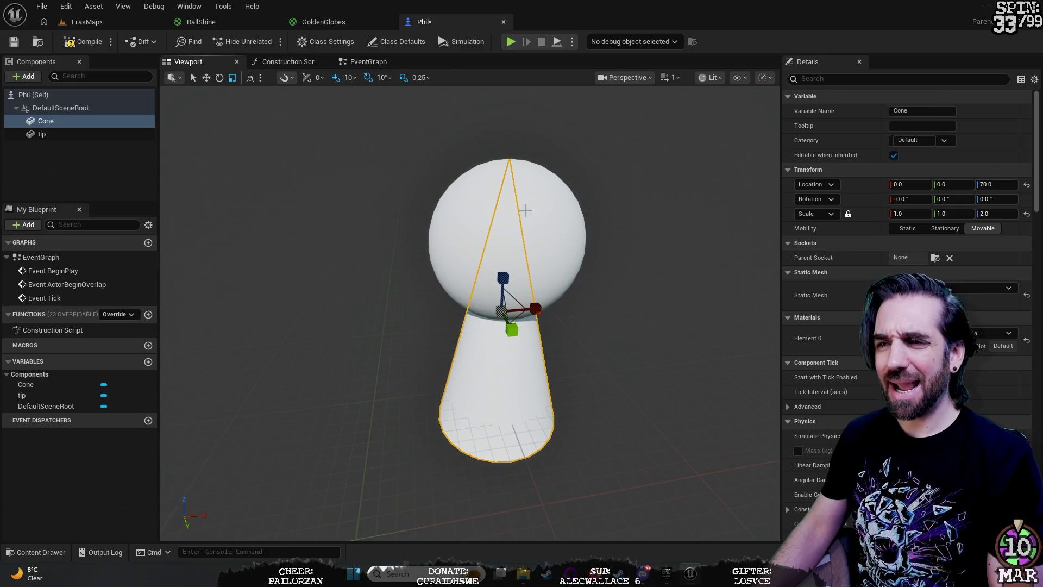
click(314, 192)
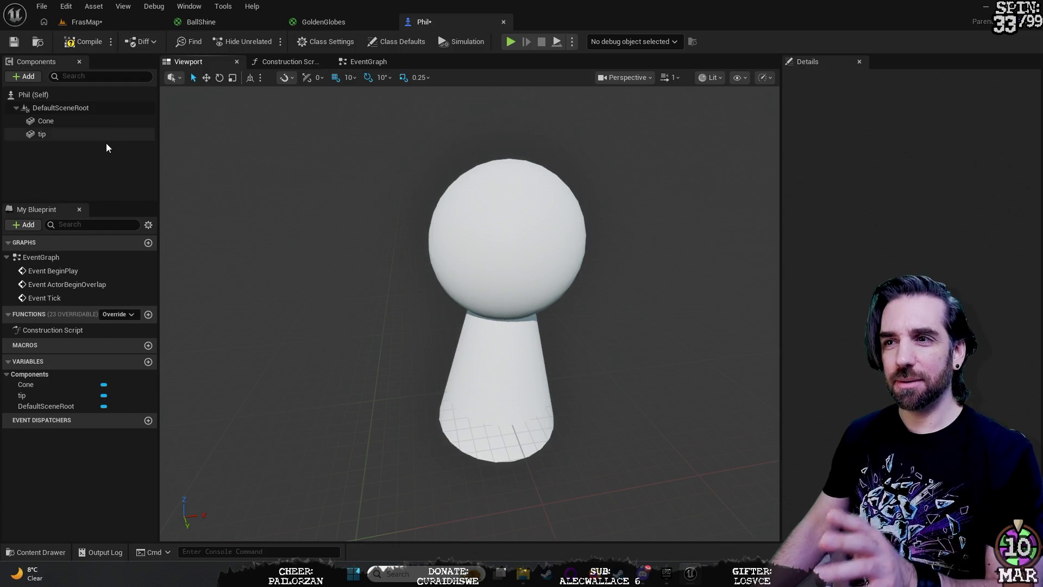
mouse_move(470, 313)
mouse_down()
mouse_move(478, 337)
mouse_move(511, 309)
mouse_move(538, 310)
mouse_up()
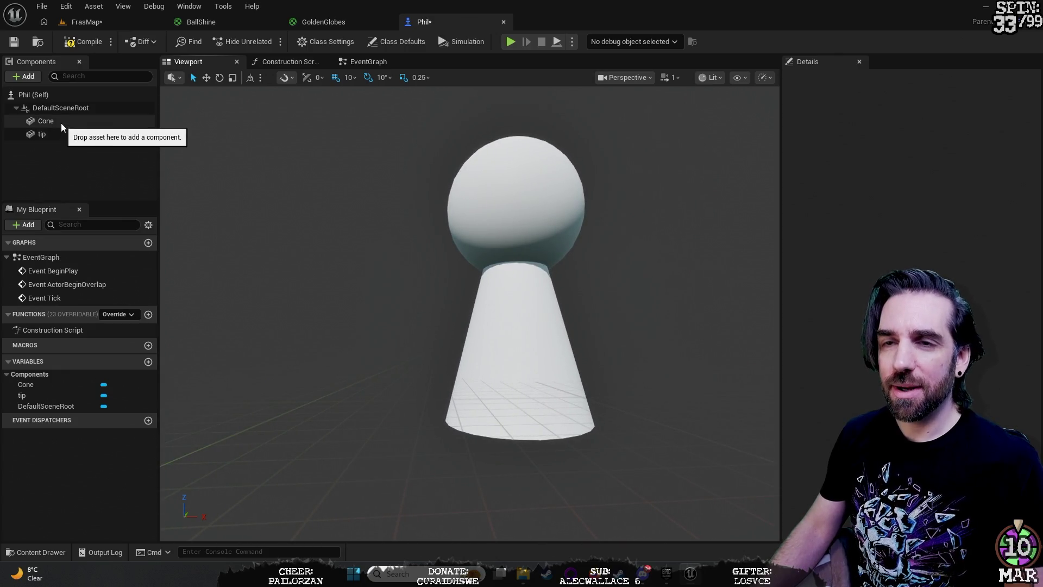
Step: Add a second cone, Cone1, and lock-scale it to 1.5, 1.5, 0.857143
click(24, 76)
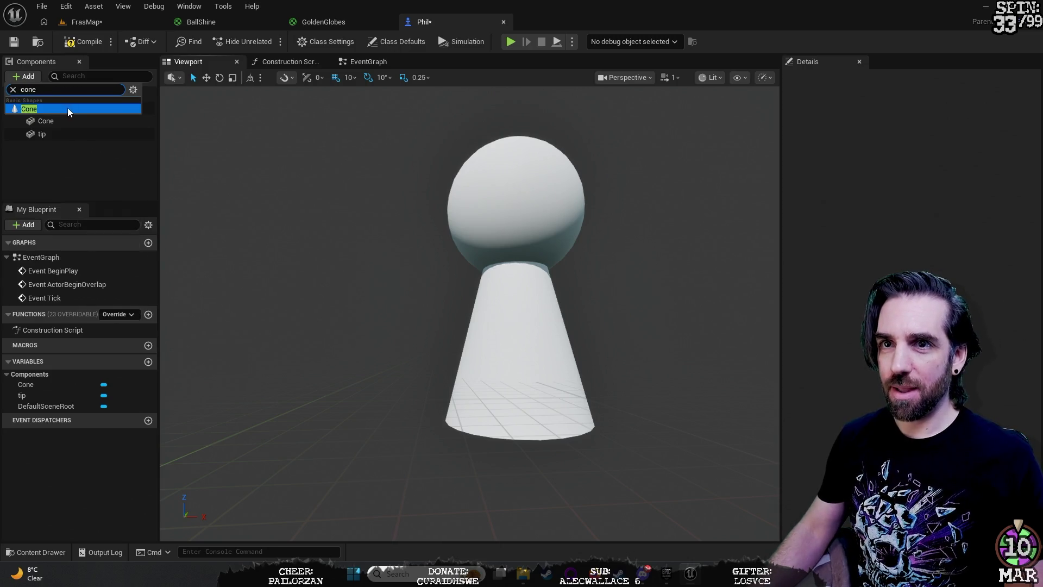
click(67, 107)
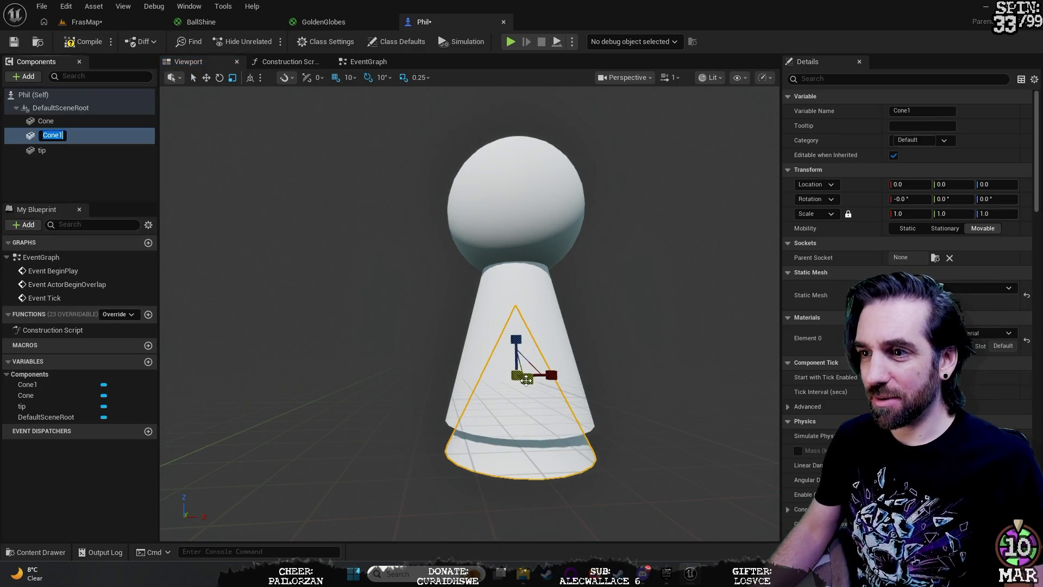
mouse_move(953, 214)
mouse_down()
mouse_move(964, 214)
mouse_move(953, 213)
mouse_up()
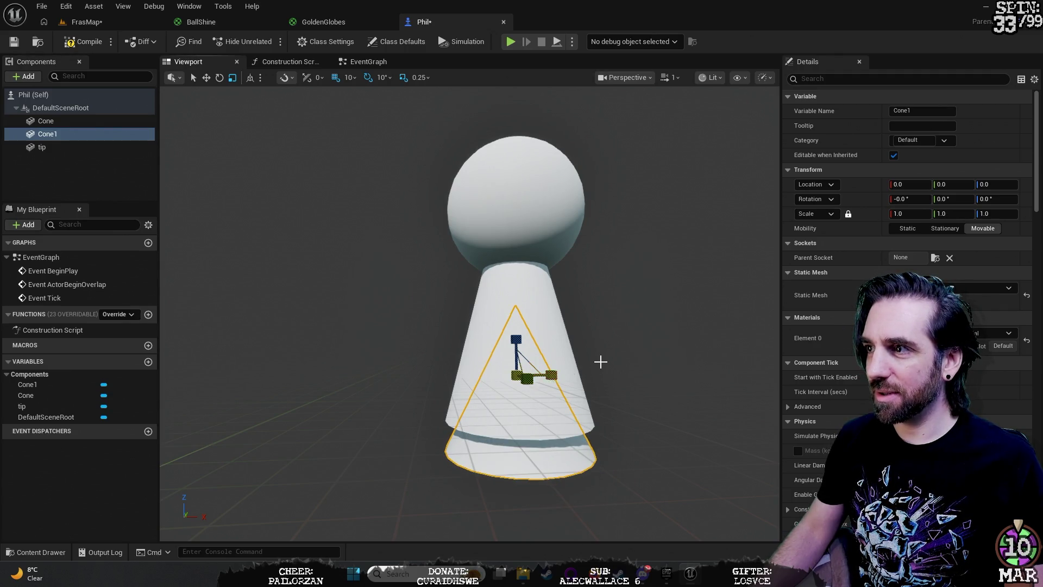
click(848, 214)
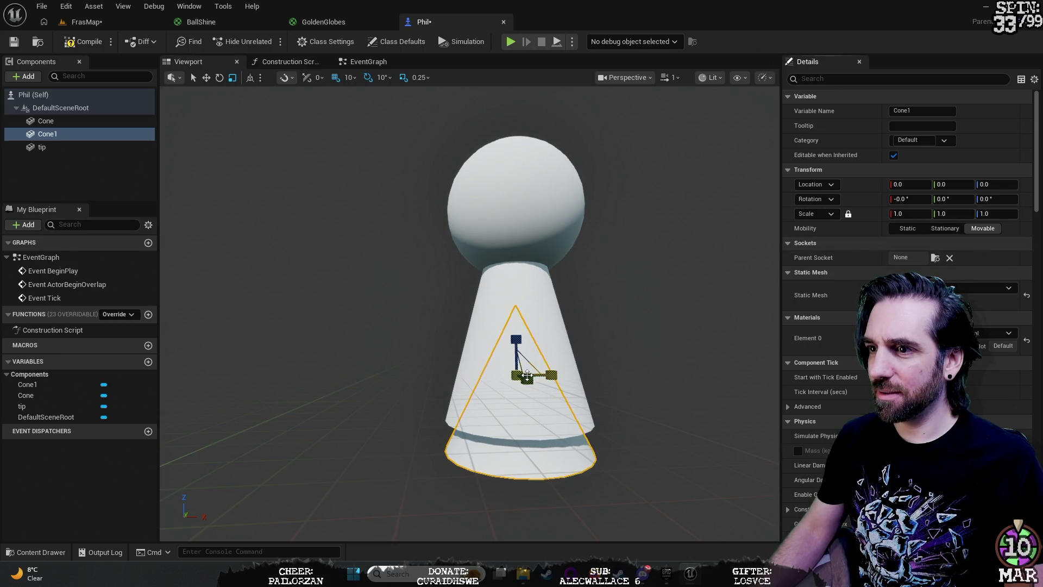
drag(910, 213, 921, 213)
drag(527, 379, 530, 402)
mouse_move(647, 357)
mouse_down()
mouse_move(578, 353)
mouse_move(562, 323)
mouse_up()
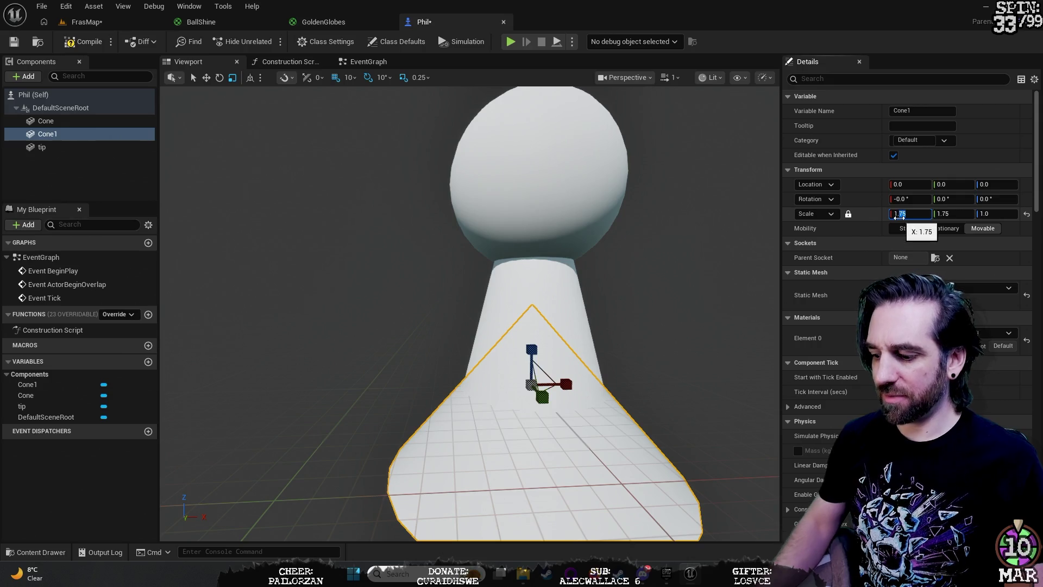
text(1.5)
key(Return)
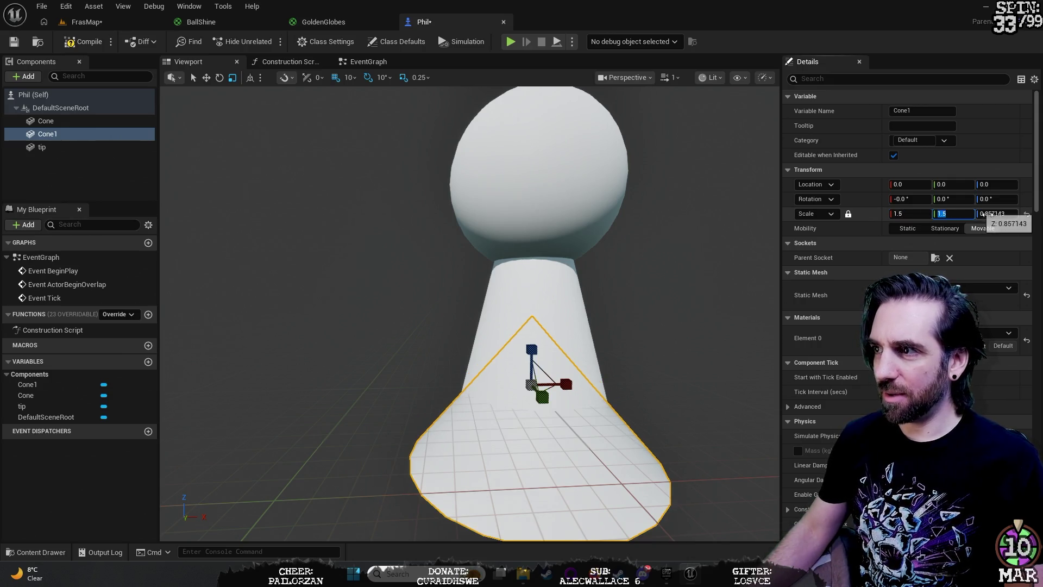
Step: Zoom in on the flared cone base and deselect Cone1
drag(544, 326, 525, 320)
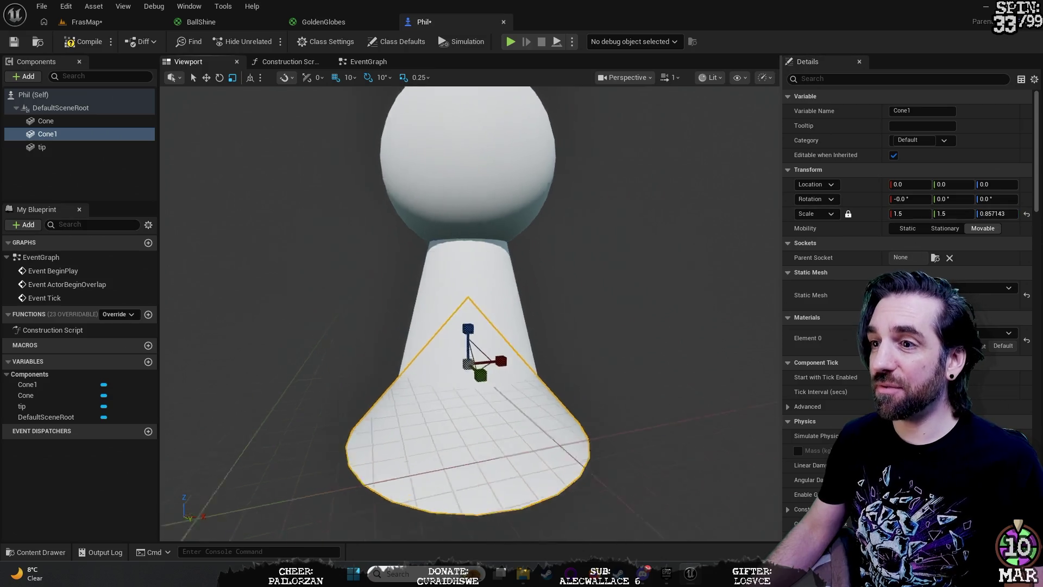
scroll(471, 314, down, 3)
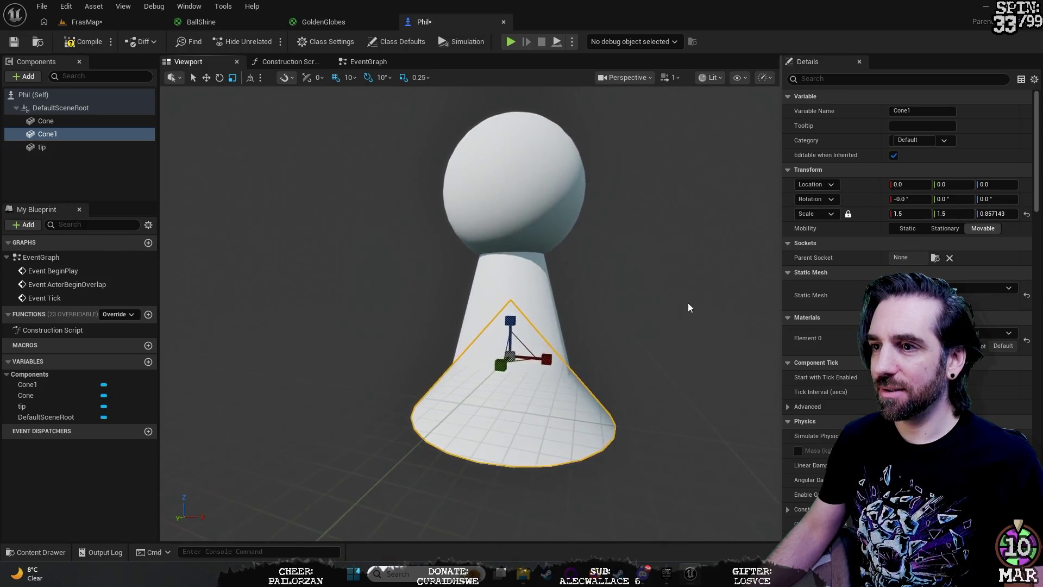
key(Escape)
scroll(470, 313, down, 3)
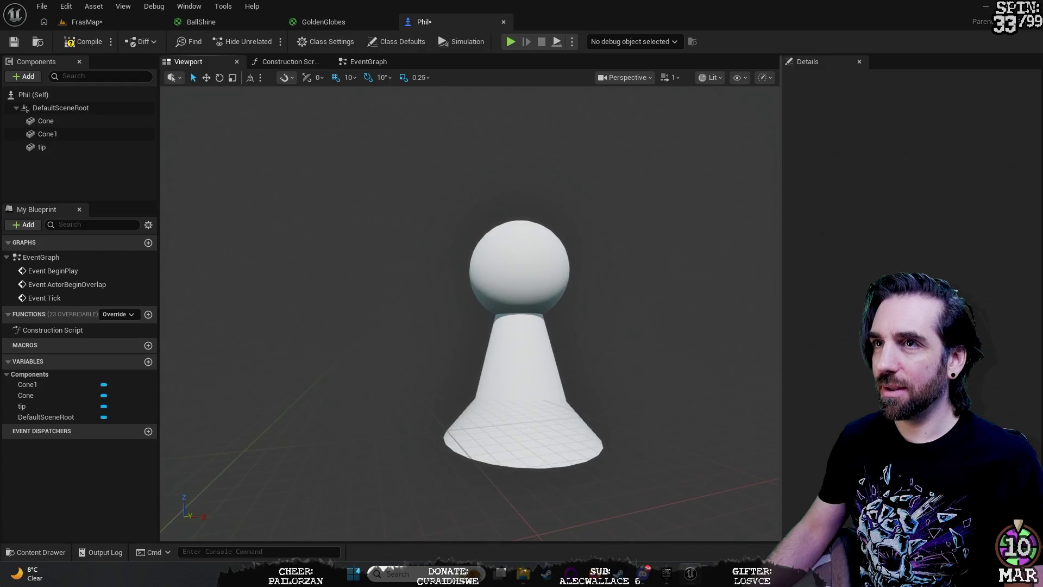
mouse_move(654, 295)
mouse_down()
mouse_move(641, 294)
mouse_move(653, 295)
mouse_up()
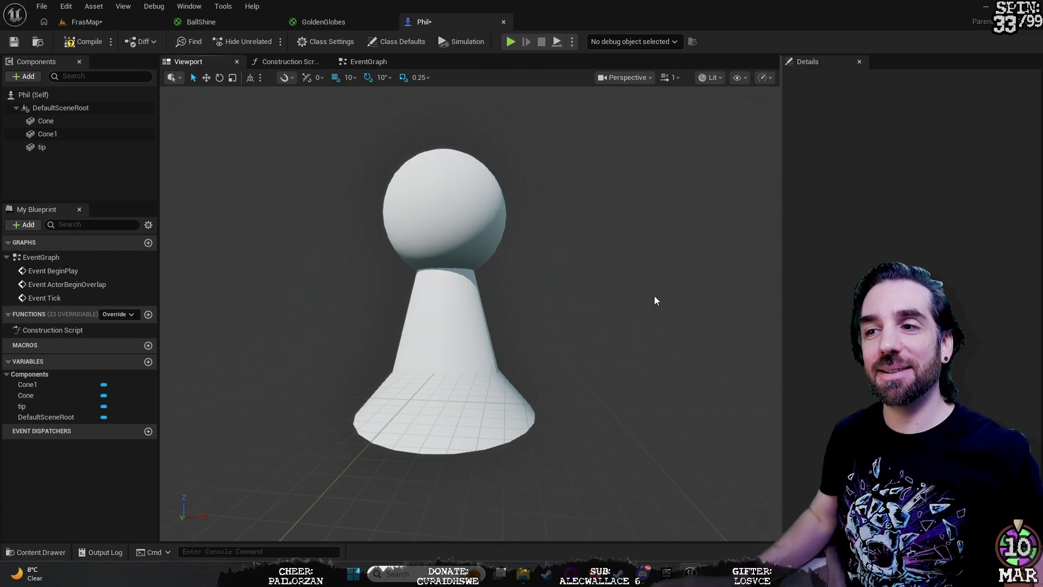
Step: Orbit the Blueprint viewport to inspect Phil's sphere-and-cone pawn shape
mouse_move(493, 322)
mouse_down()
mouse_move(478, 380)
mouse_move(478, 369)
mouse_move(492, 391)
mouse_move(489, 321)
mouse_up()
mouse_move(555, 195)
mouse_down()
mouse_move(546, 207)
mouse_move(565, 201)
mouse_up()
mouse_move(551, 288)
mouse_down()
mouse_move(546, 272)
mouse_move(560, 282)
mouse_move(535, 286)
mouse_move(556, 263)
mouse_up()
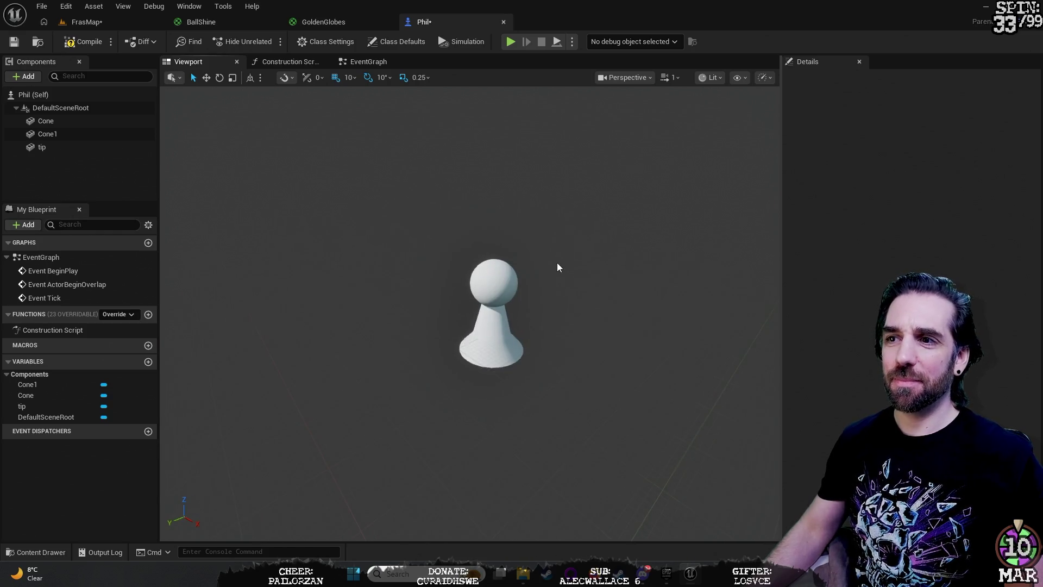
scroll(559, 272, up, 3)
mouse_move(588, 300)
mouse_down()
mouse_move(614, 300)
mouse_move(619, 347)
mouse_move(619, 315)
mouse_move(591, 305)
mouse_up()
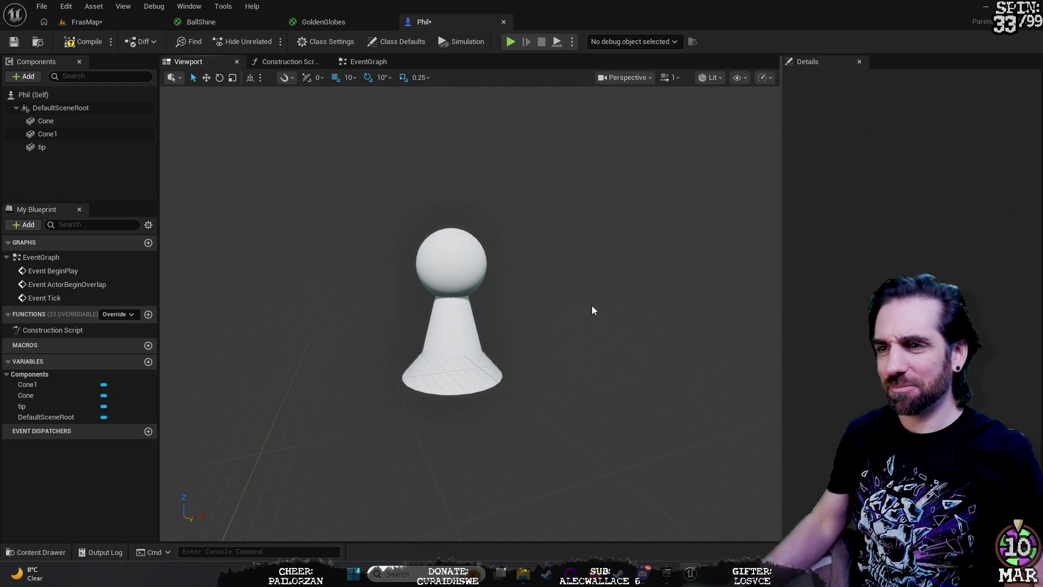
click(480, 376)
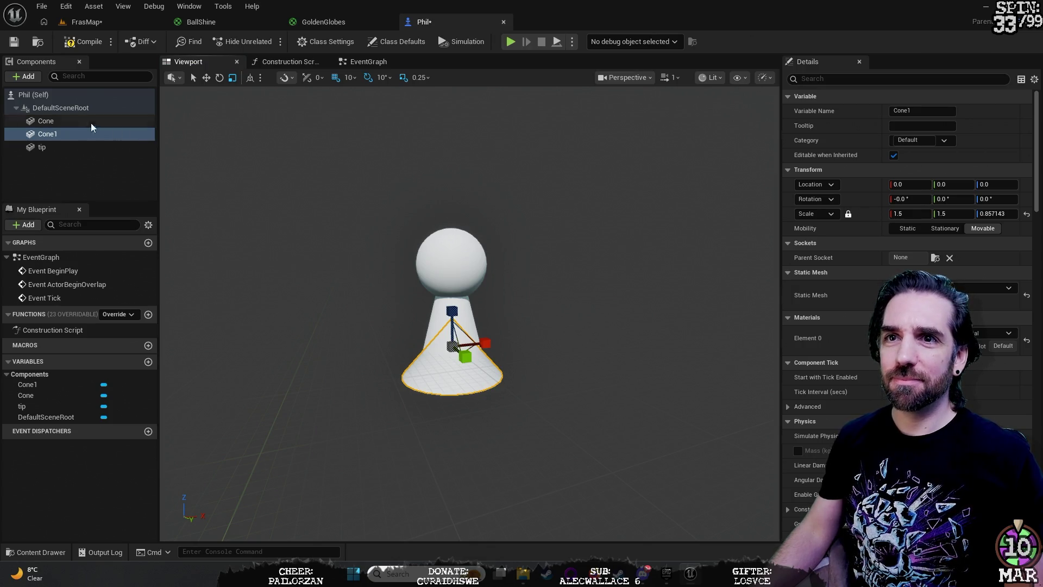
click(607, 260)
mouse_move(609, 259)
mouse_down()
mouse_move(587, 255)
mouse_move(598, 272)
mouse_move(608, 266)
mouse_move(591, 289)
mouse_up()
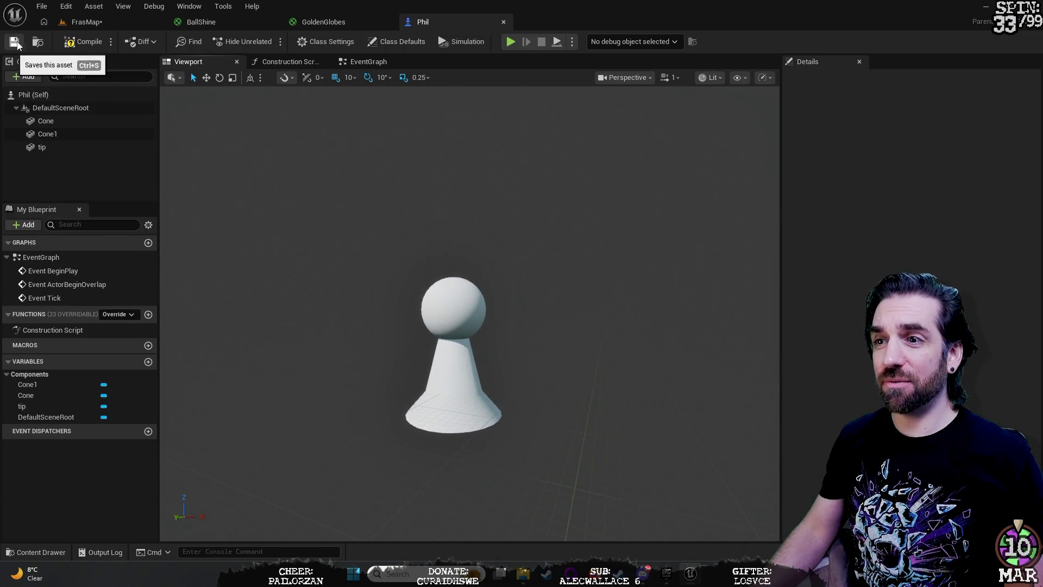
Step: Return to the FrasMap level and open the Content Drawer
click(87, 22)
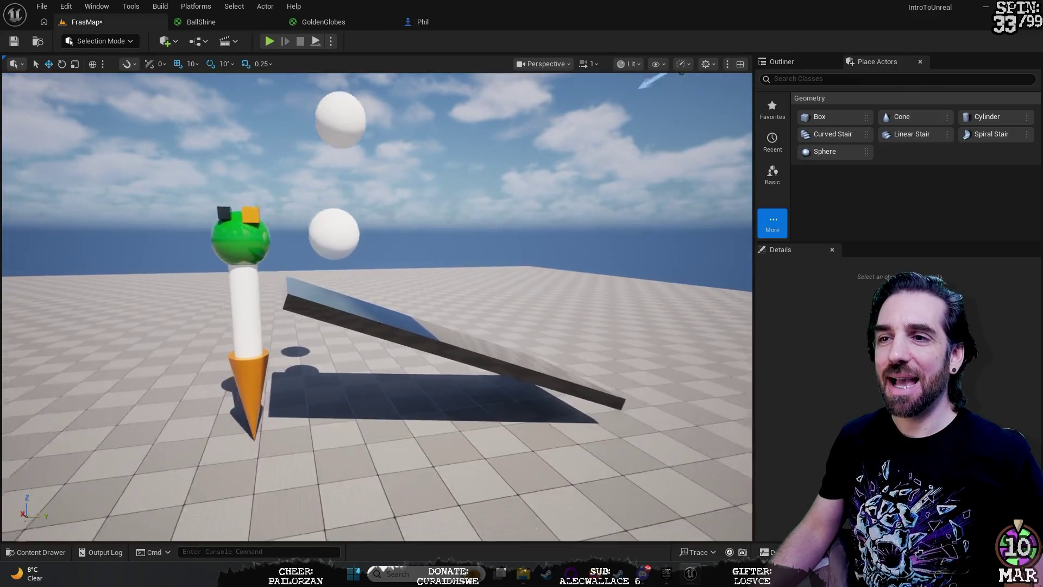
mouse_move(293, 450)
mouse_down()
mouse_move(255, 500)
mouse_move(292, 450)
mouse_up()
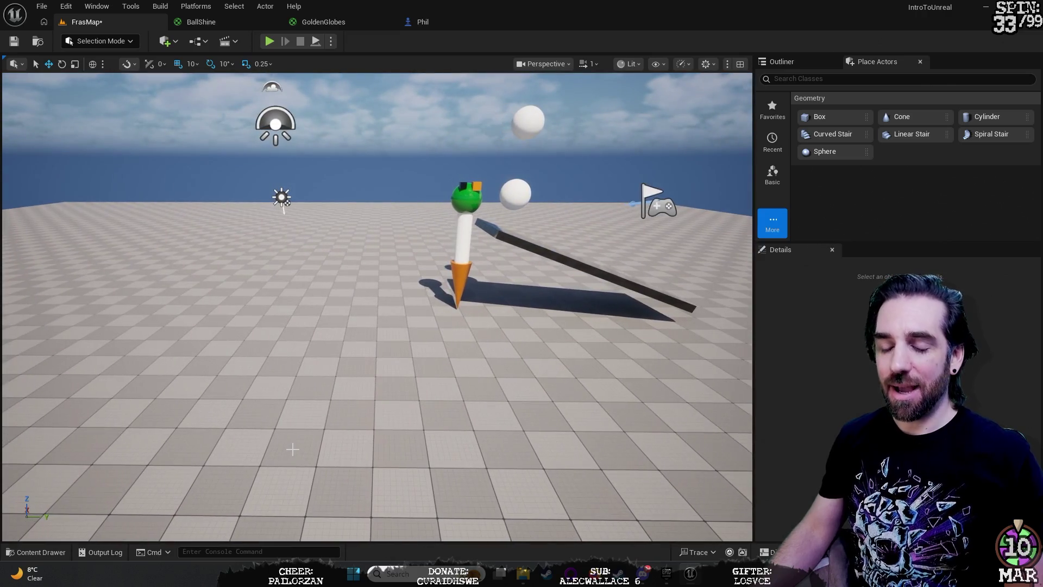
key(ctrl+space)
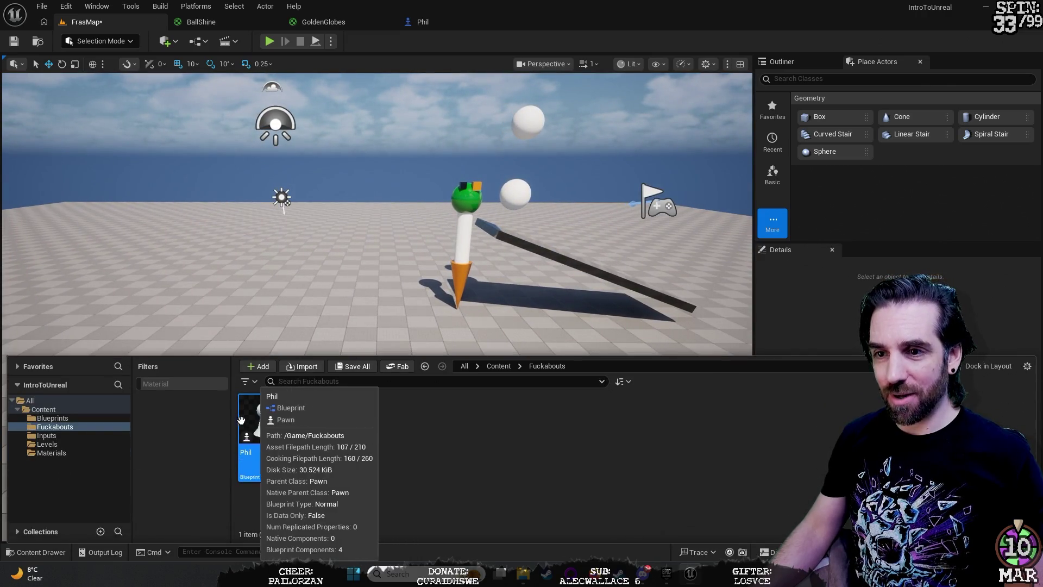
Step: Drop Phil into FrasMap and slide it left along X beside the ramp
mouse_move(268, 442)
mouse_down()
mouse_move(292, 300)
mouse_move(321, 296)
mouse_move(343, 318)
mouse_move(358, 228)
mouse_move(391, 242)
mouse_move(397, 271)
mouse_up()
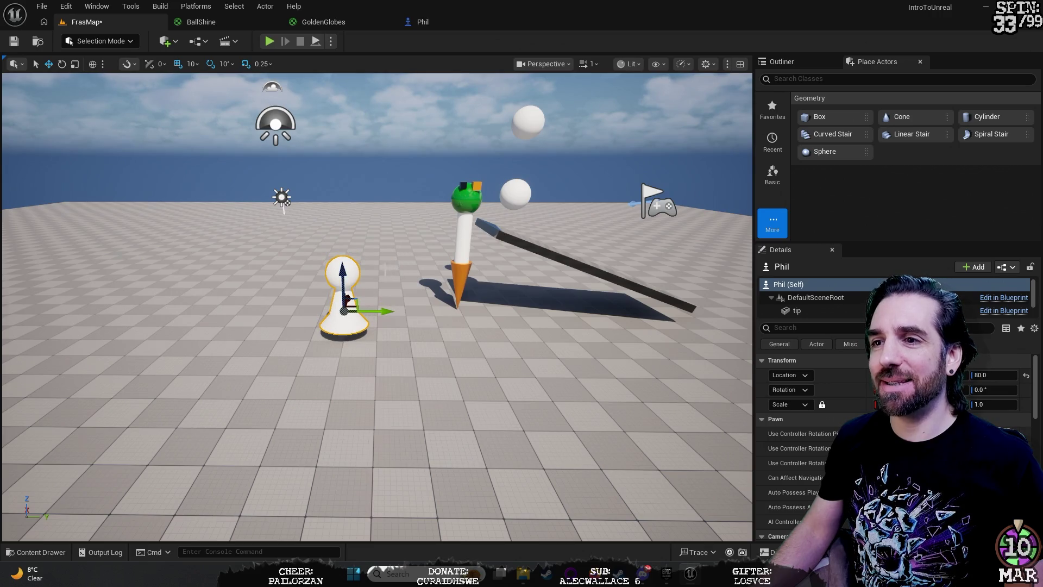
mouse_move(379, 309)
mouse_down()
mouse_move(646, 285)
mouse_move(580, 217)
mouse_move(524, 224)
mouse_up()
key(f)
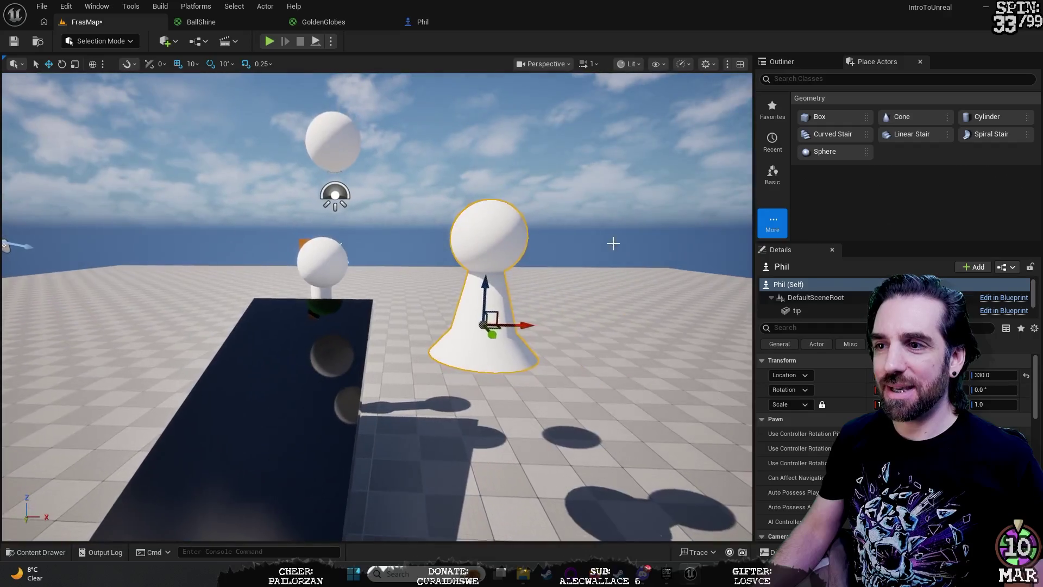
drag(532, 326, 332, 326)
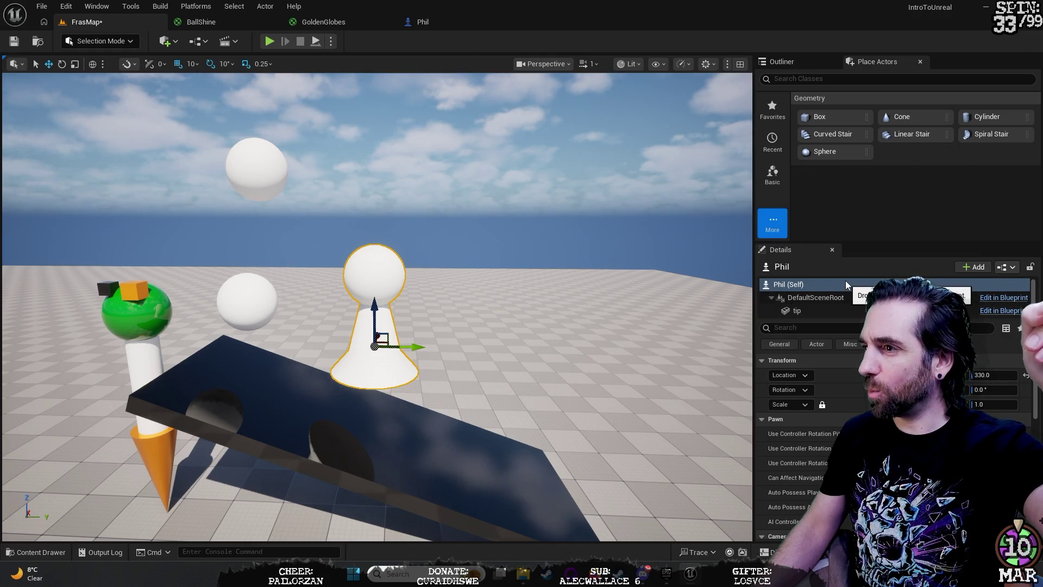
click(850, 288)
scroll(815, 413, down, 1)
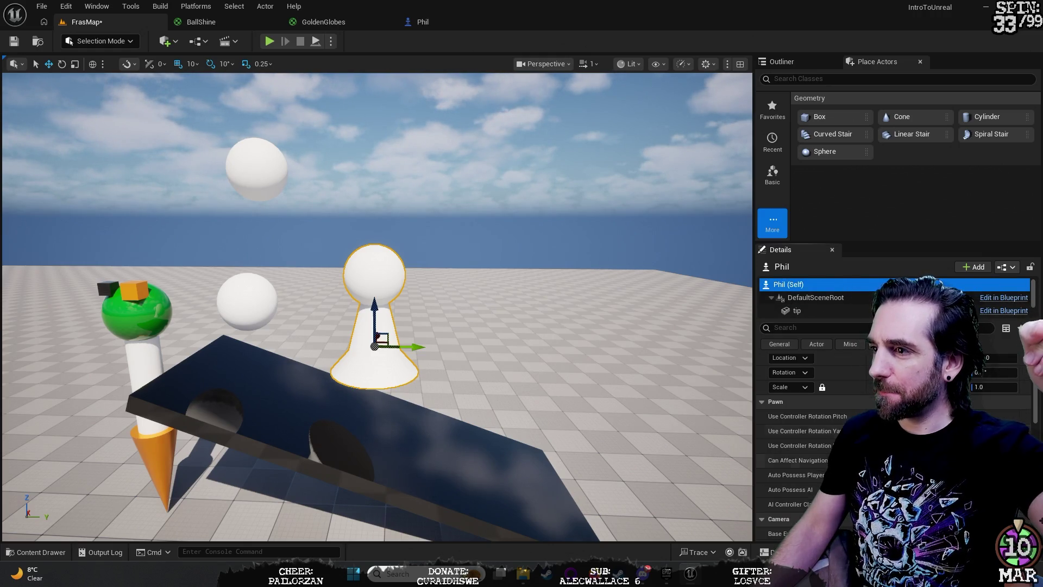
scroll(815, 434, down, 5)
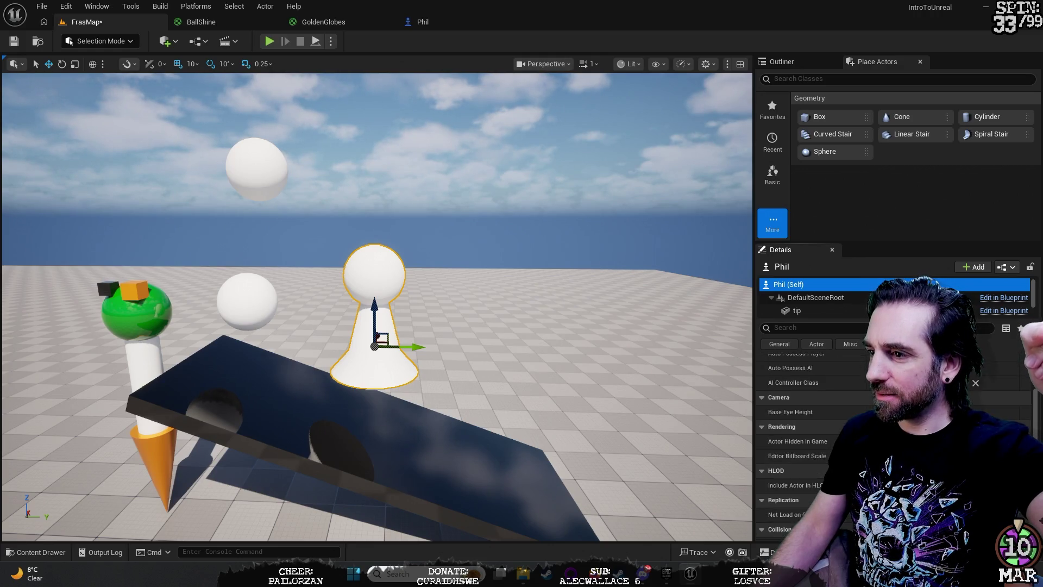
scroll(815, 435, down, 6)
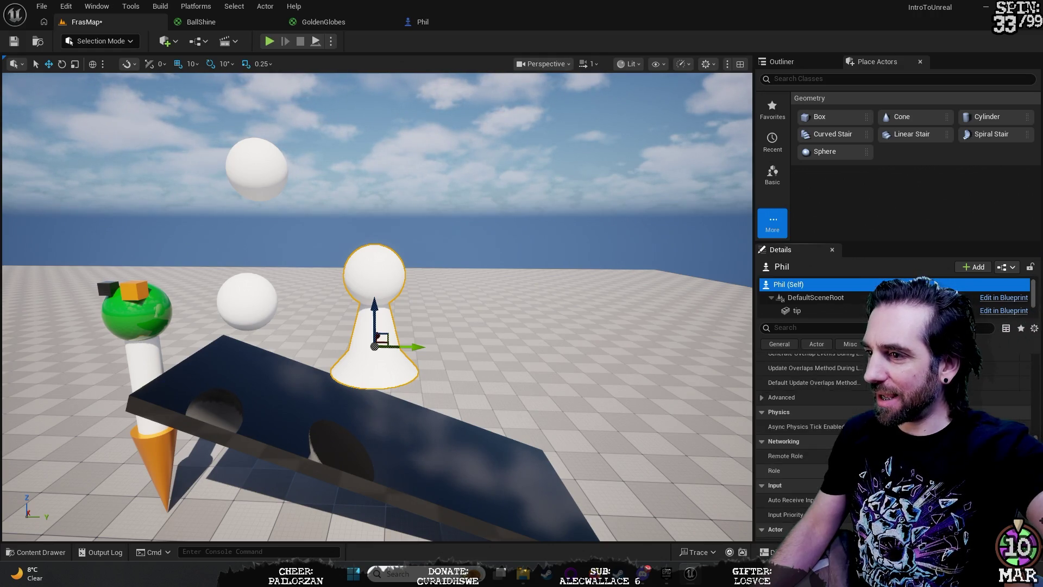
scroll(815, 434, down, 1)
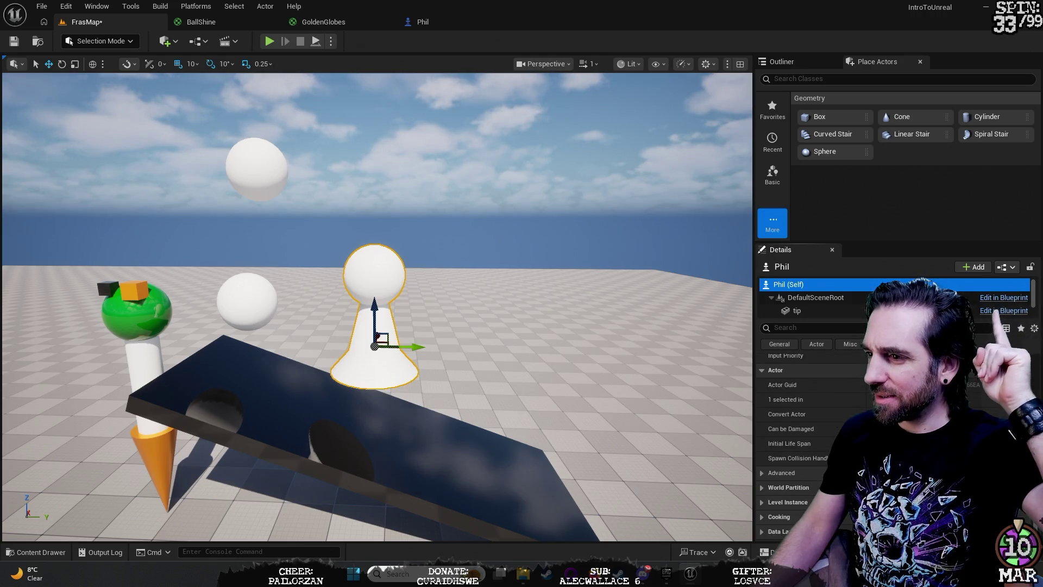
scroll(815, 434, up, 10)
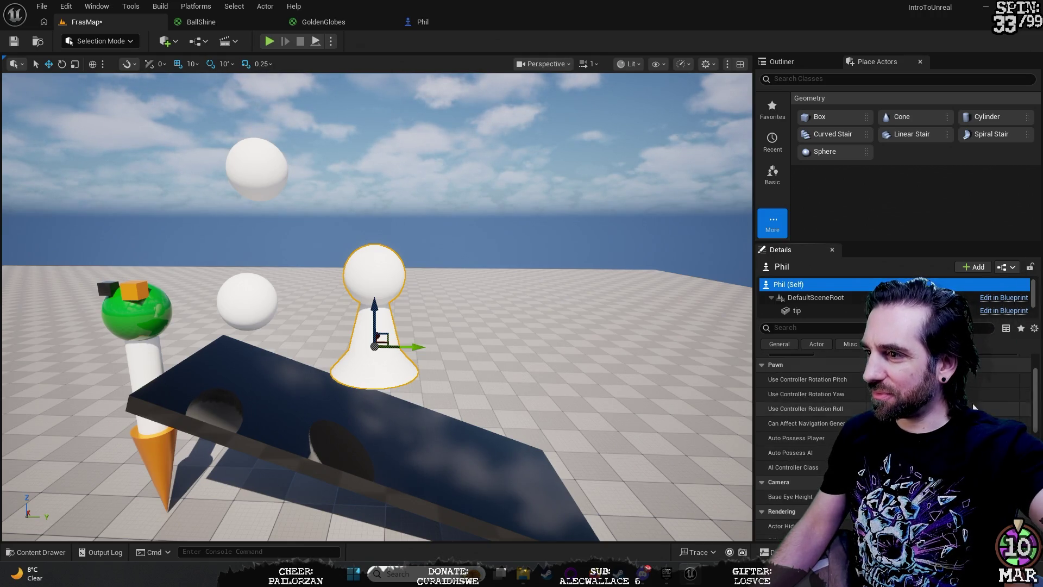
scroll(973, 406, up, 2)
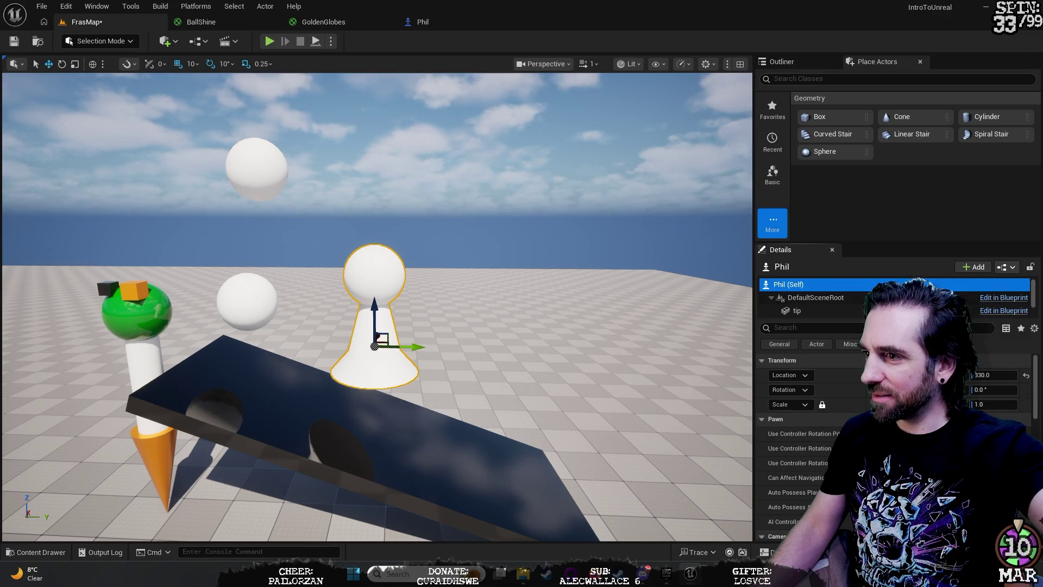
click(816, 344)
click(777, 344)
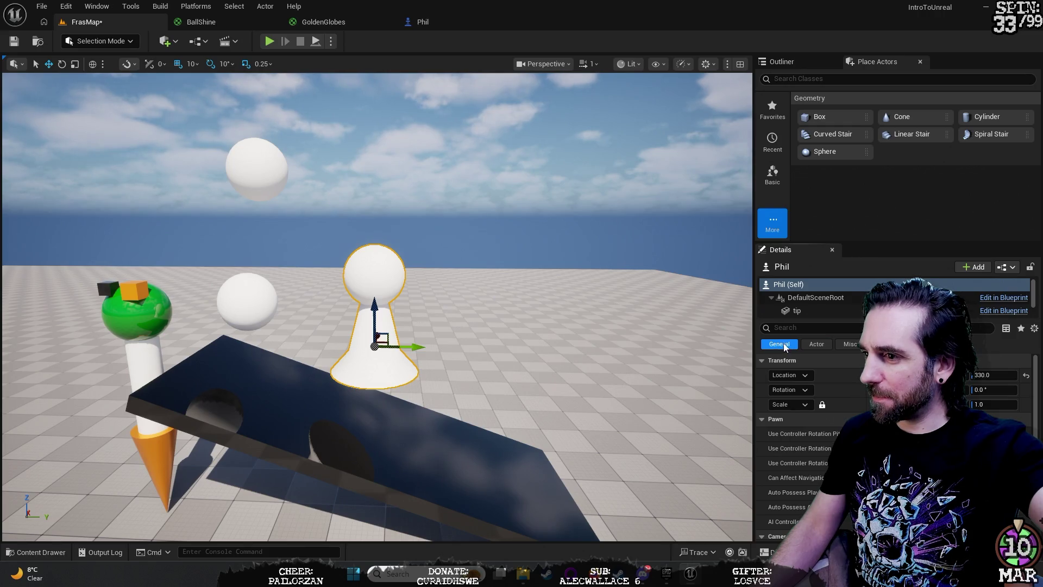
click(850, 344)
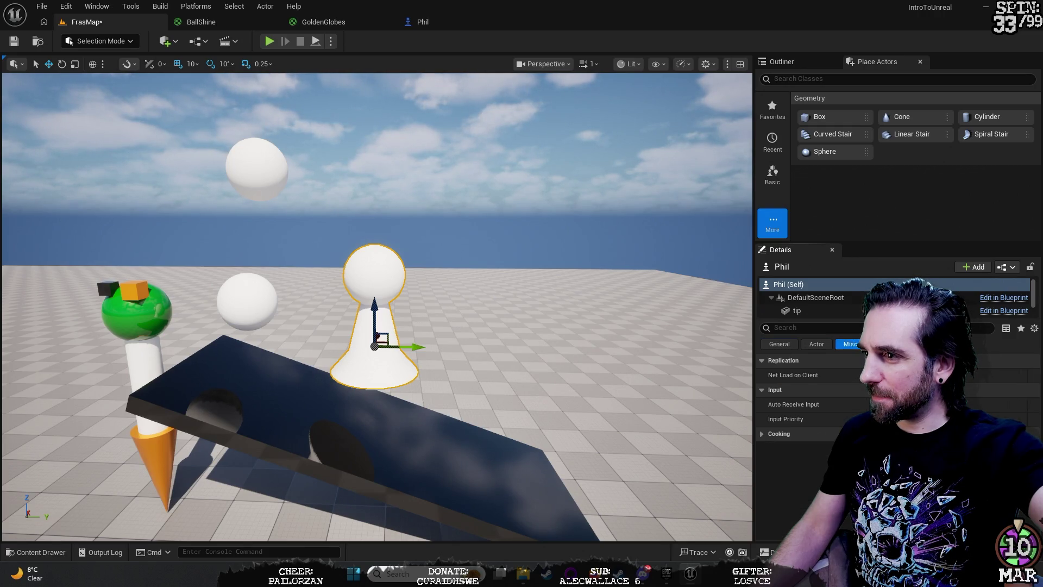
click(850, 345)
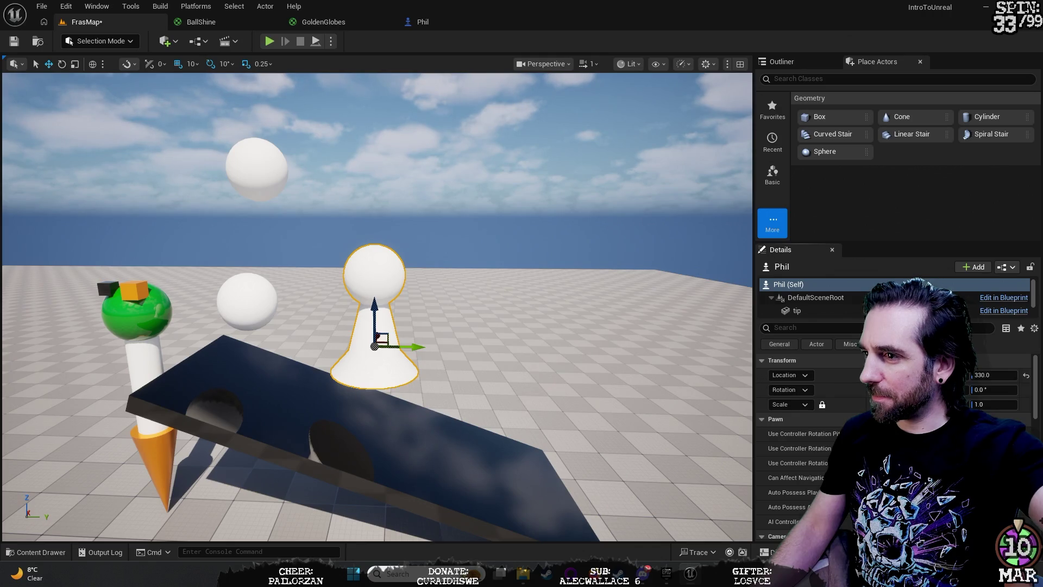
scroll(815, 435, down, 3)
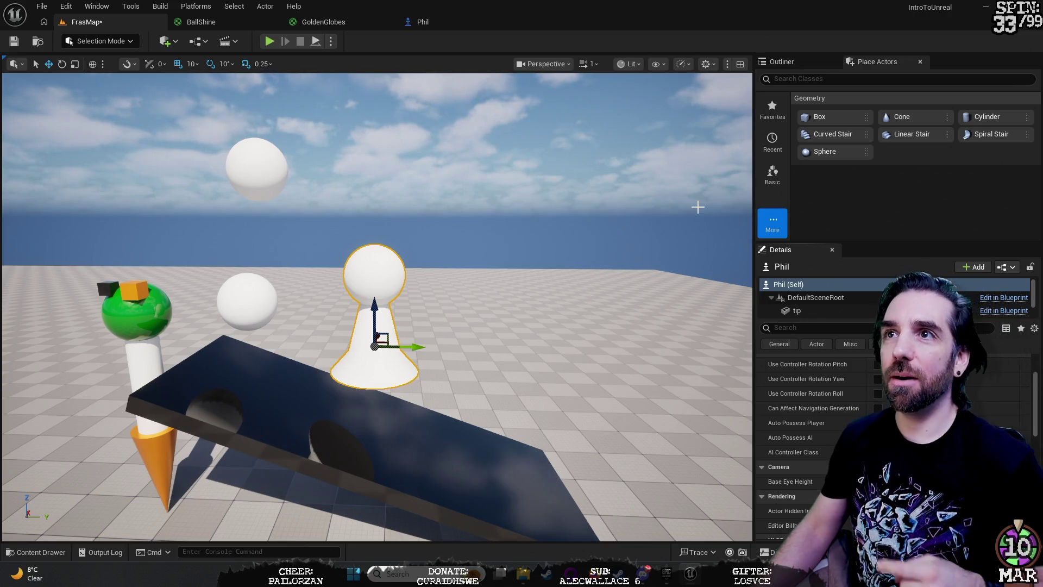
Step: Frame the Phil pawn and show its Transform properties in Details
drag(698, 207, 598, 162)
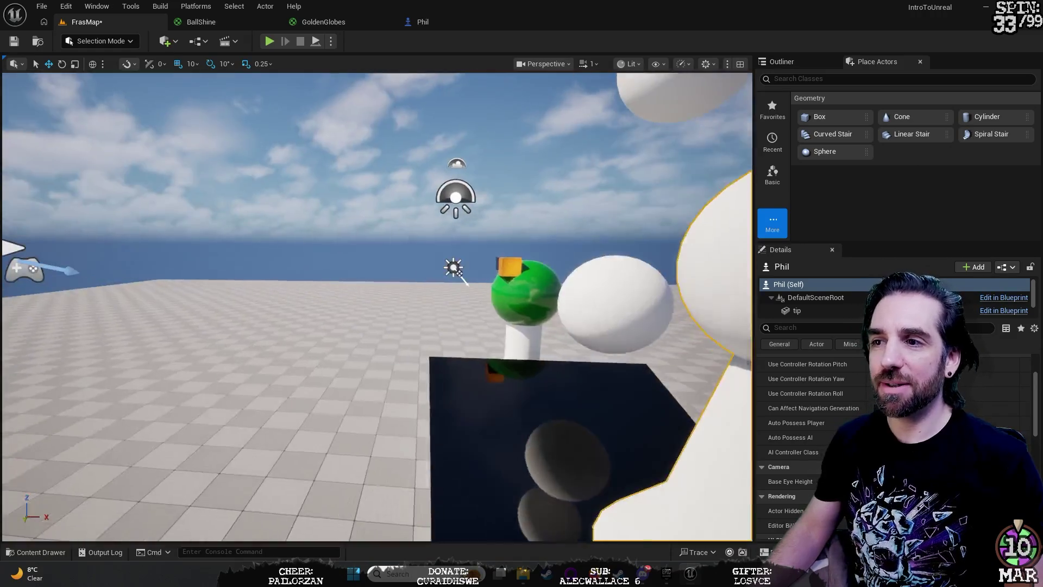
key(f)
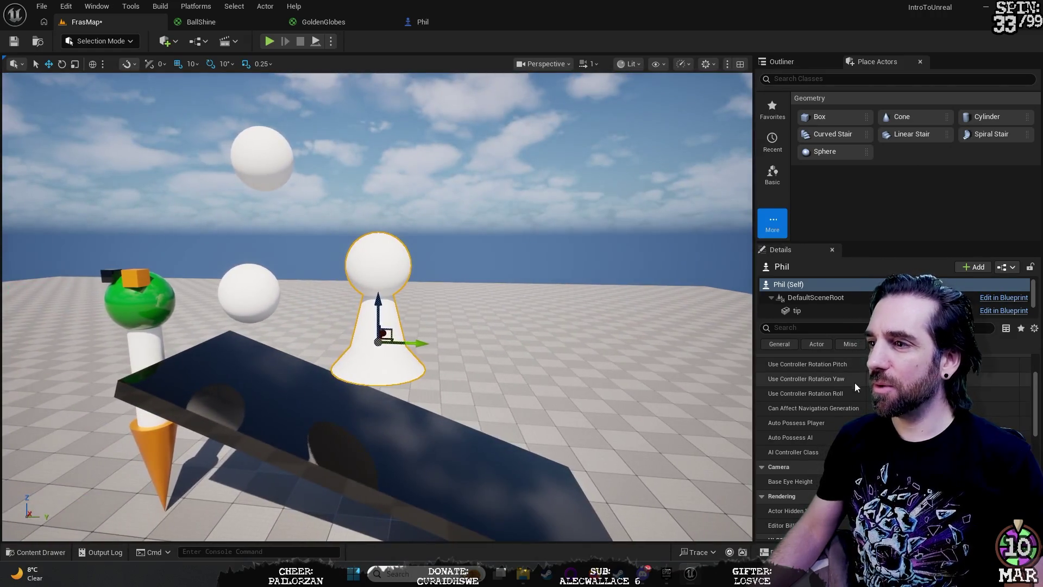
scroll(842, 389, up, 1)
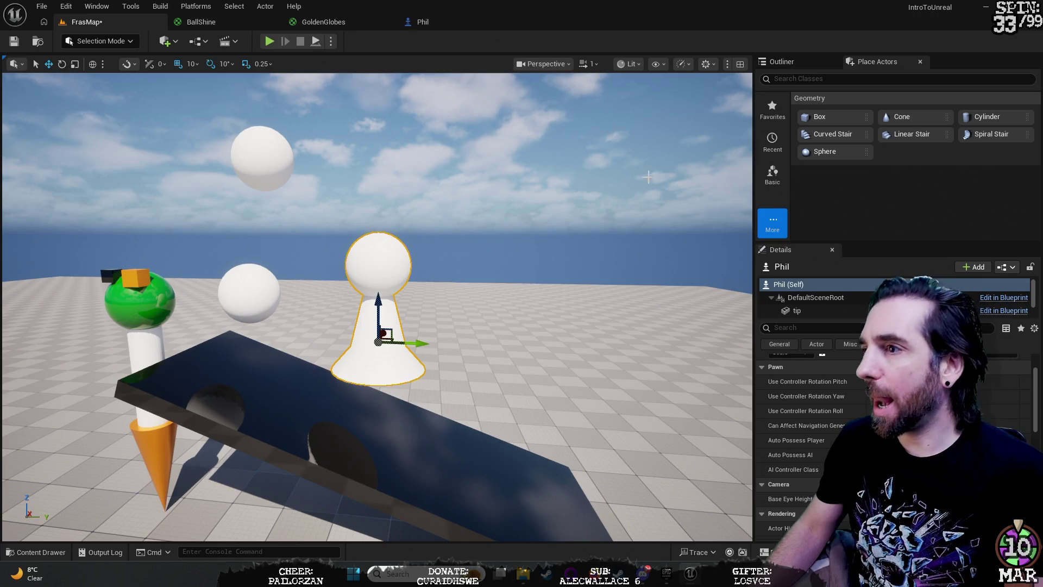
click(779, 344)
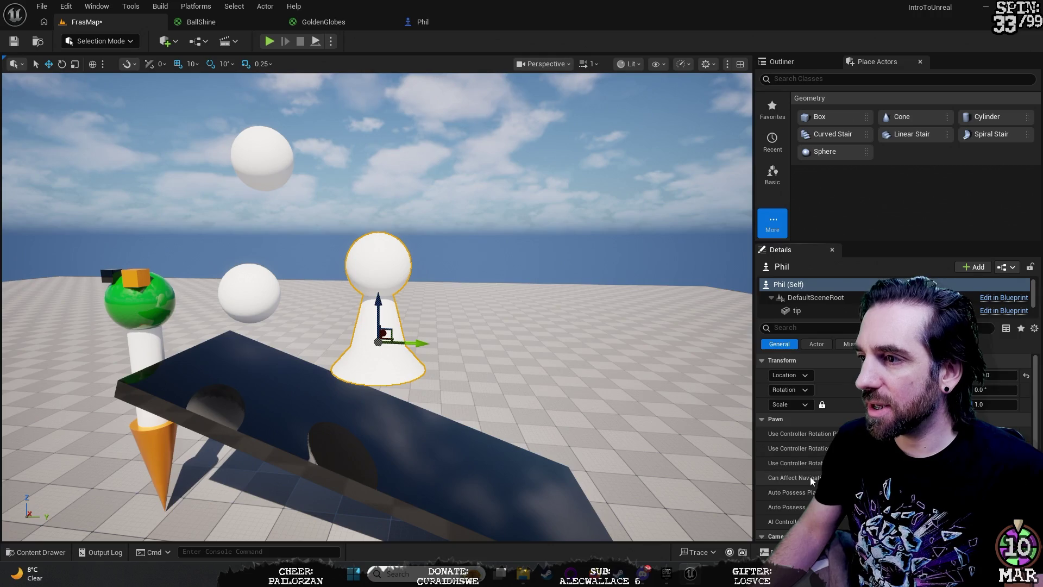
scroll(810, 477, down, 1)
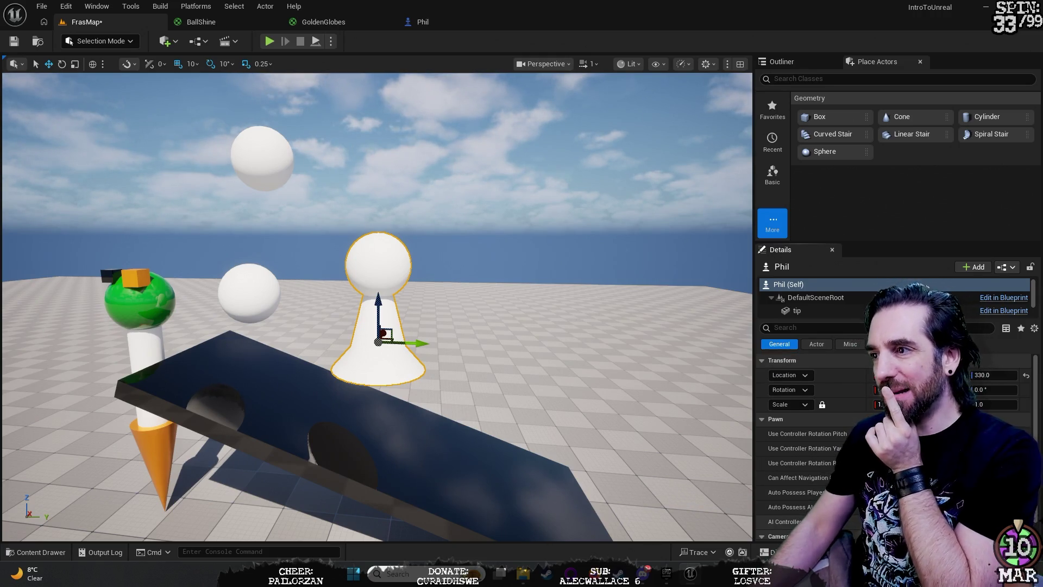
scroll(826, 343, up, 1)
Step: Recentre the view on Phil and start a Play-in-Editor session with game input
mouse_move(489, 380)
mouse_down()
mouse_move(461, 326)
mouse_move(364, 301)
mouse_move(309, 314)
mouse_up()
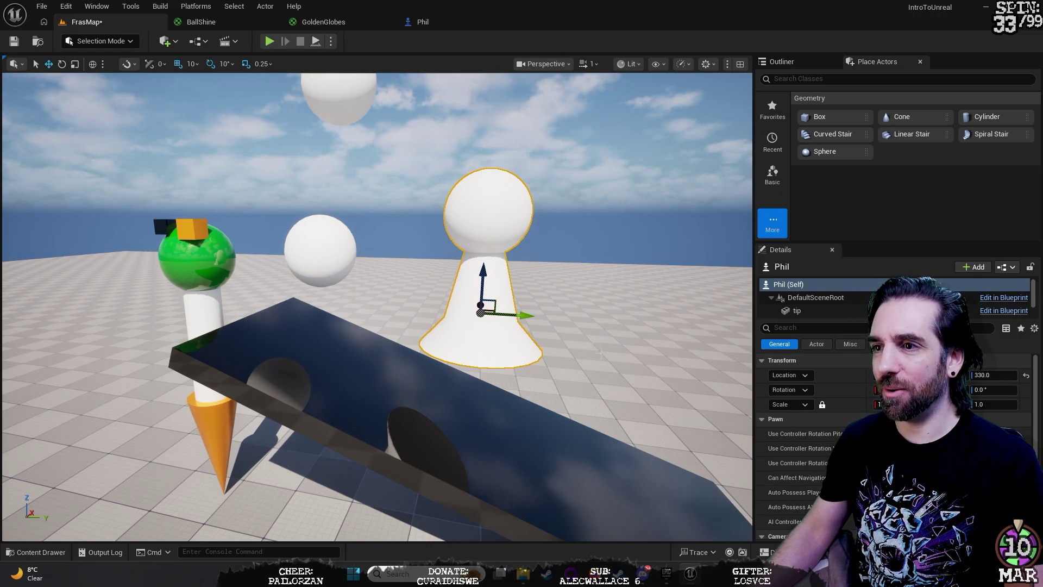
key(a)
key(f)
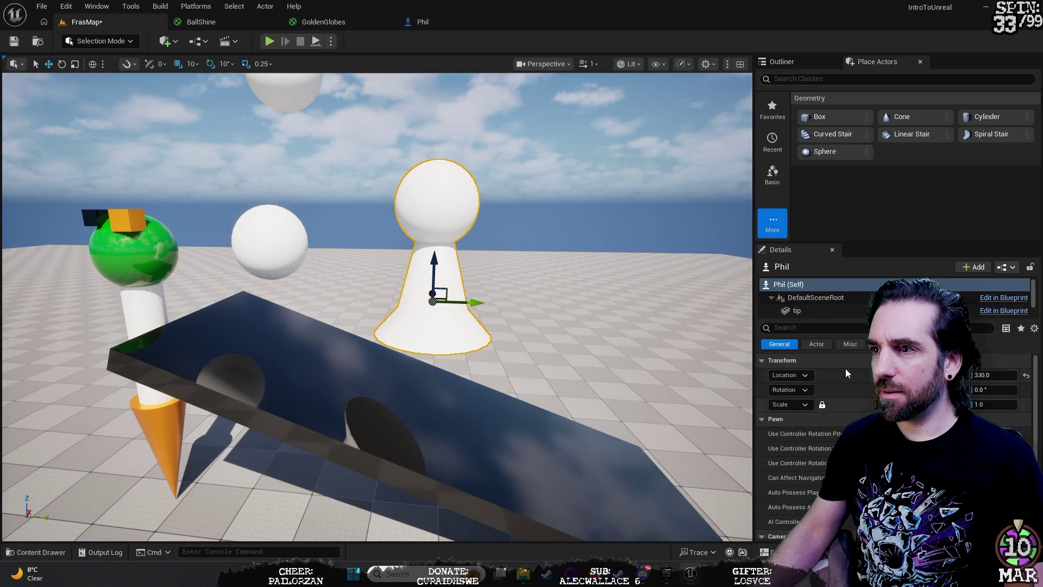
click(268, 42)
click(308, 86)
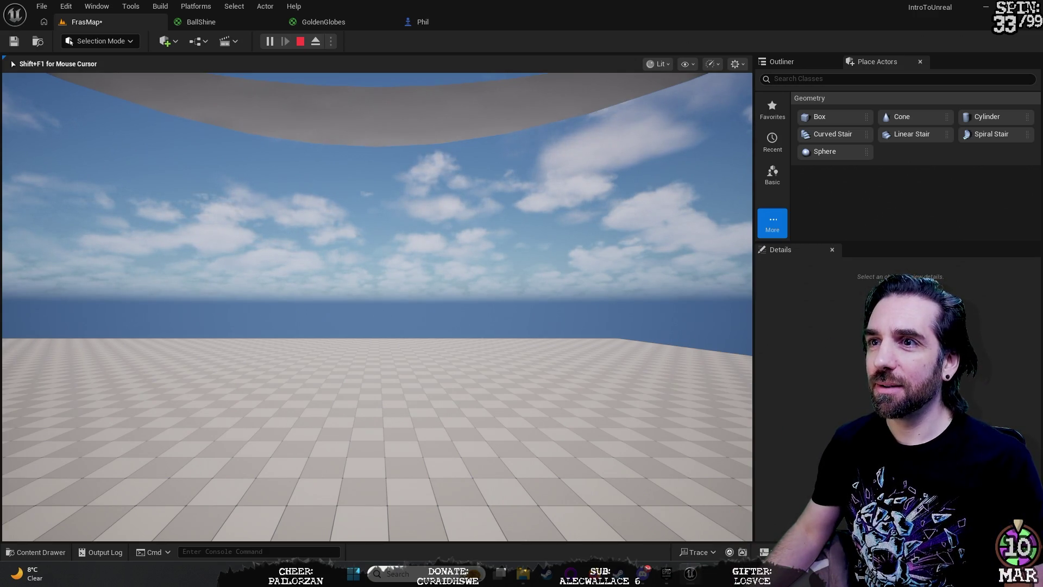
Step: End the play session and review Phil's physics and general properties
key(Escape)
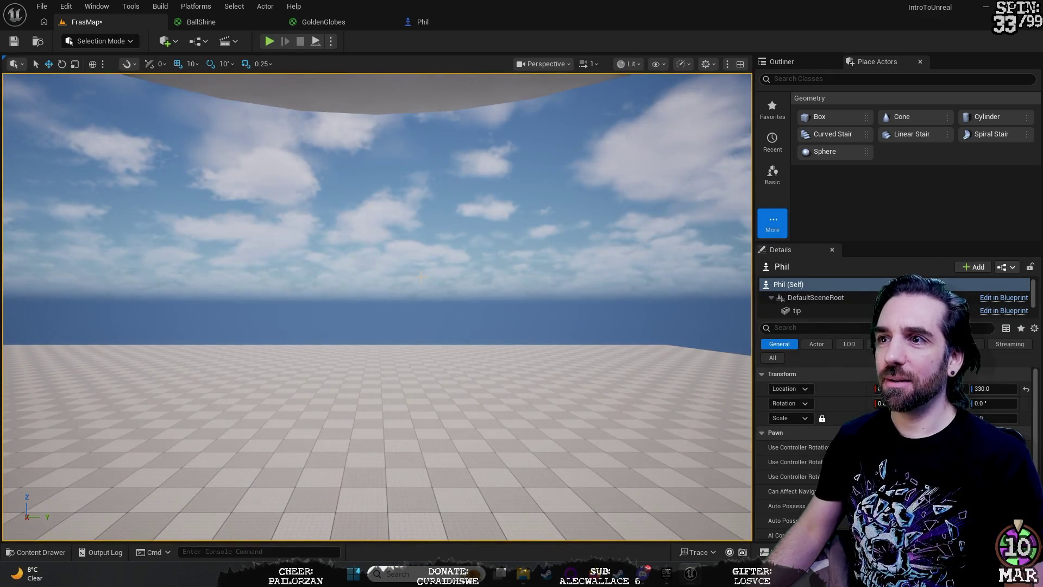
key(f)
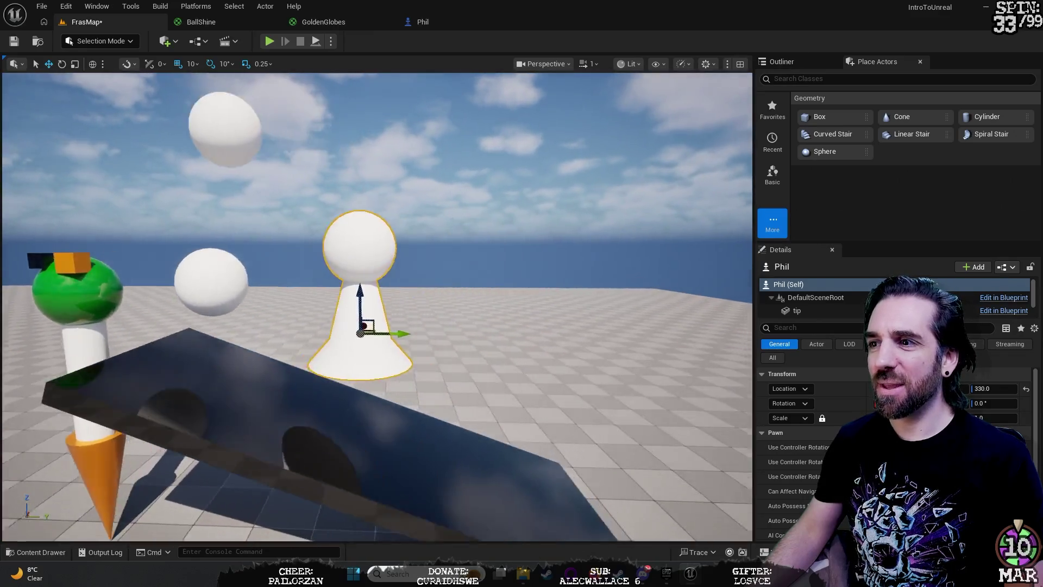
drag(470, 248, 470, 248)
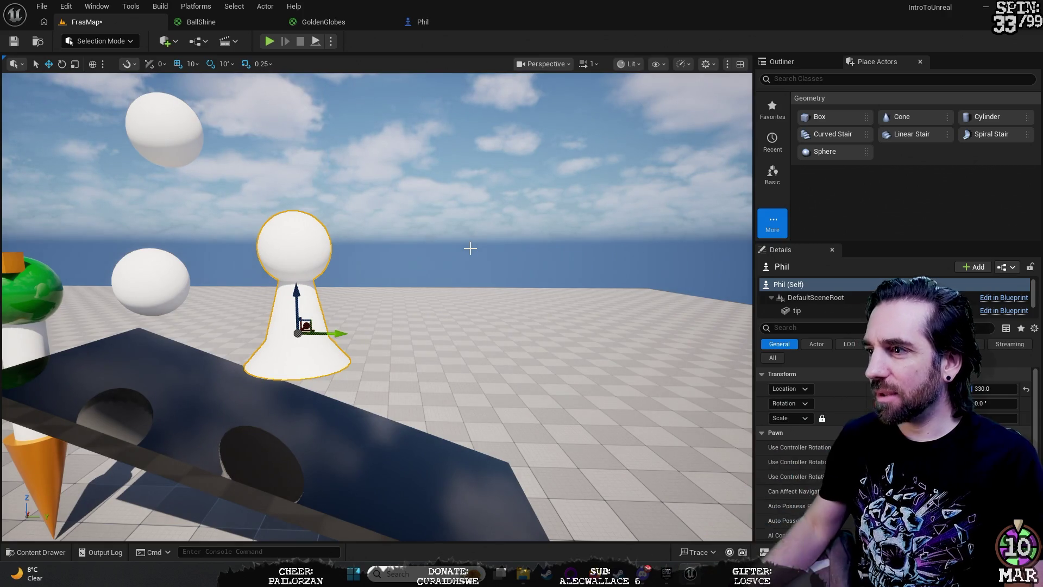
click(912, 344)
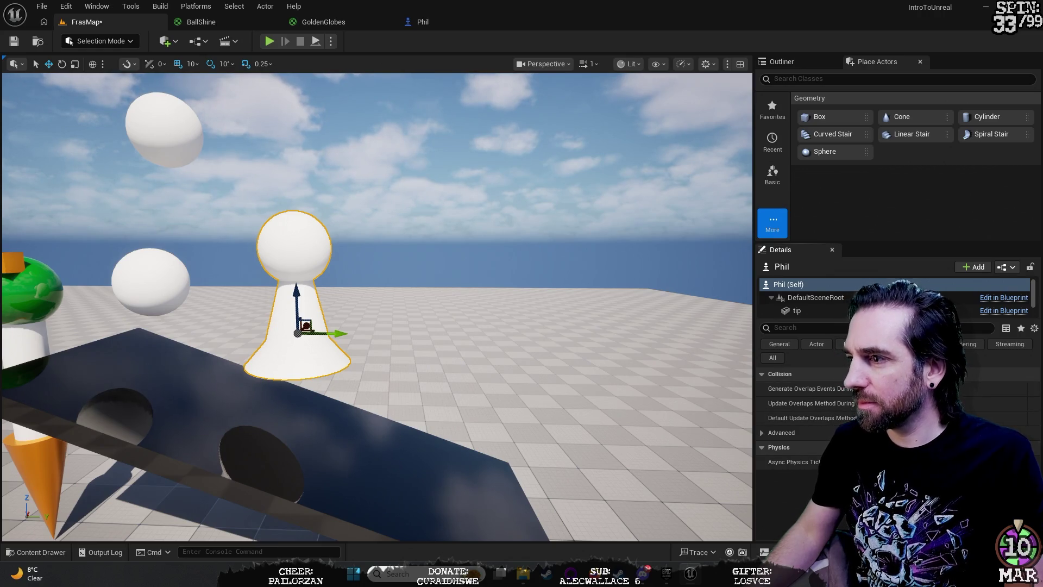
click(780, 344)
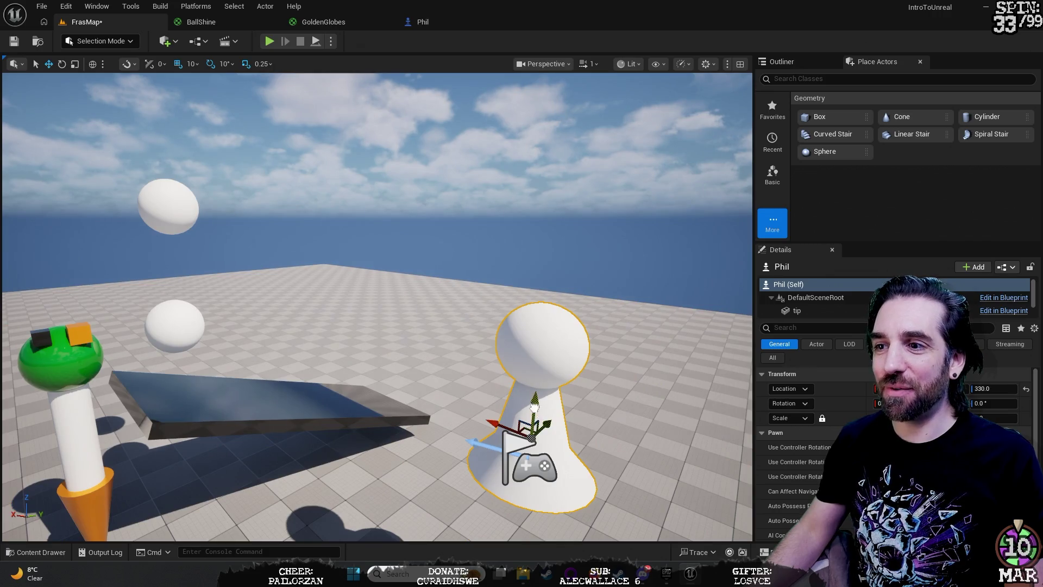
Step: Drop Phil to the floor with End and lower it further beside the PlayerStart
key(End)
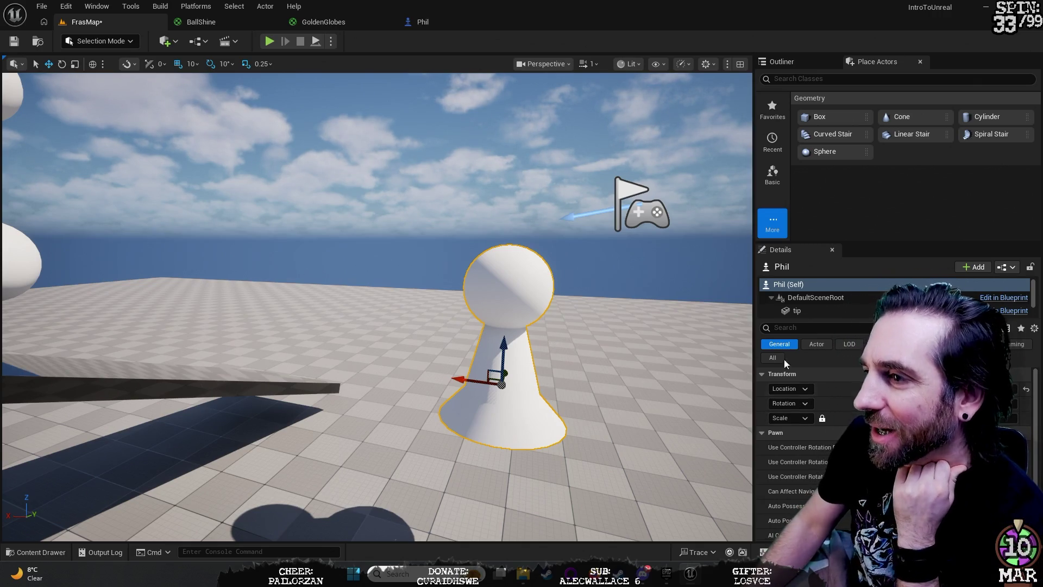
drag(510, 339, 496, 447)
mouse_move(606, 369)
mouse_down()
mouse_move(570, 380)
mouse_move(538, 369)
mouse_move(613, 353)
mouse_move(631, 367)
mouse_up()
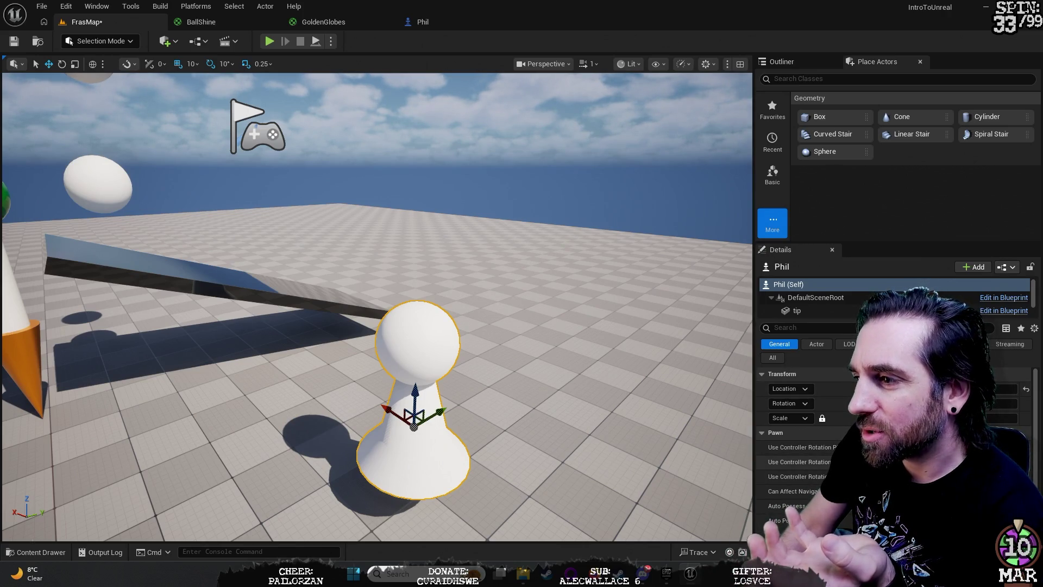
scroll(798, 434, down, 2)
scroll(798, 435, up, 2)
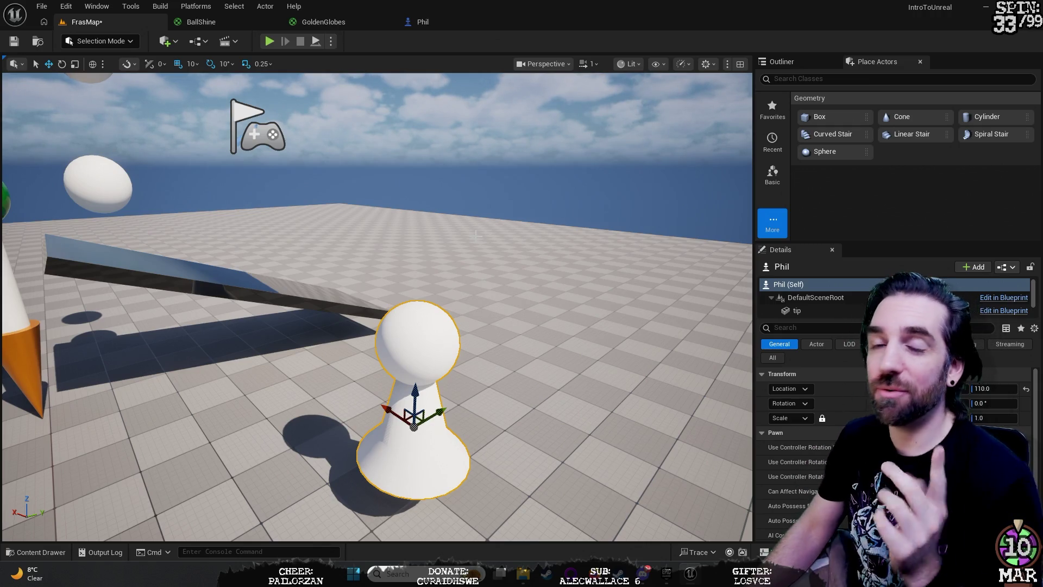
mouse_move(475, 235)
mouse_down()
mouse_move(470, 174)
mouse_move(480, 260)
mouse_move(480, 233)
mouse_up()
click(442, 321)
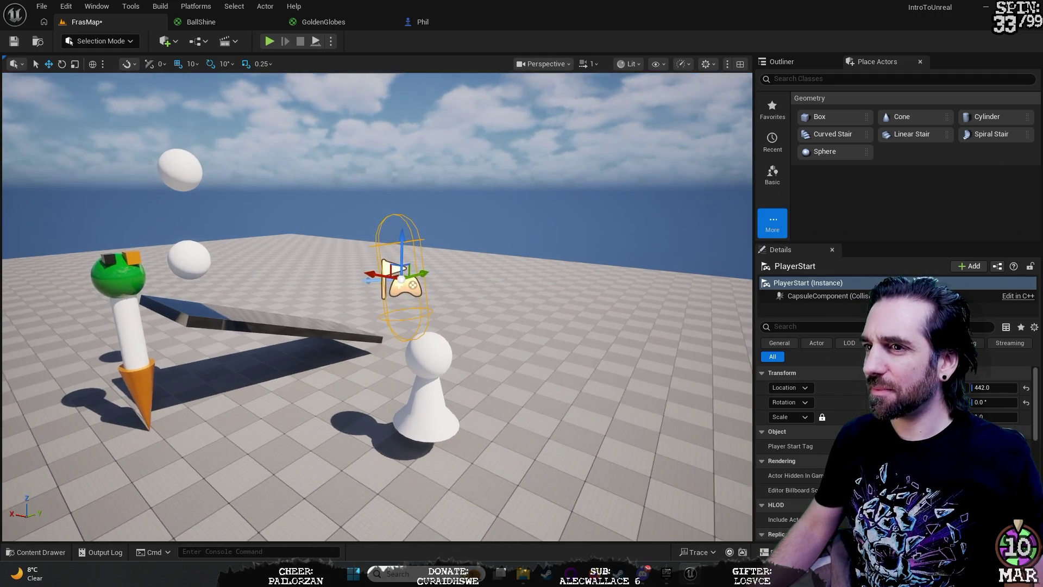
Step: Select the Phil pawn in the level and show its Actor properties
drag(521, 335, 517, 340)
click(517, 340)
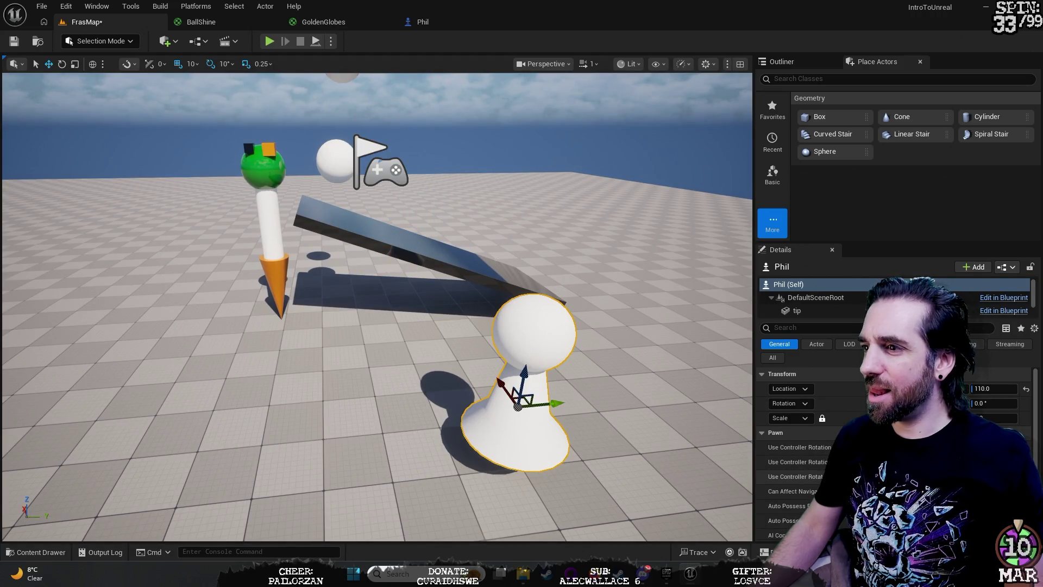
scroll(827, 383, down, 2)
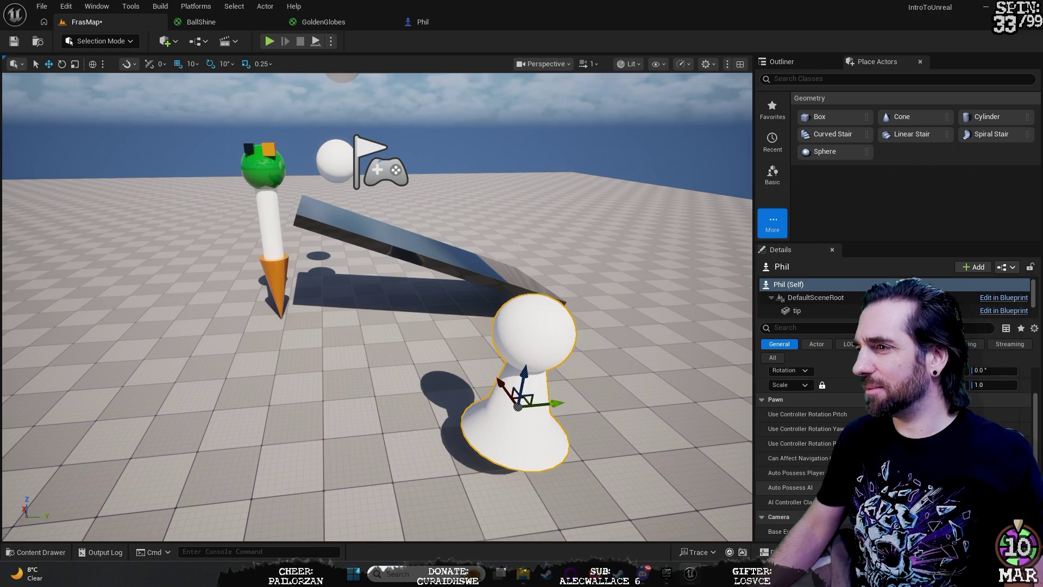
click(821, 345)
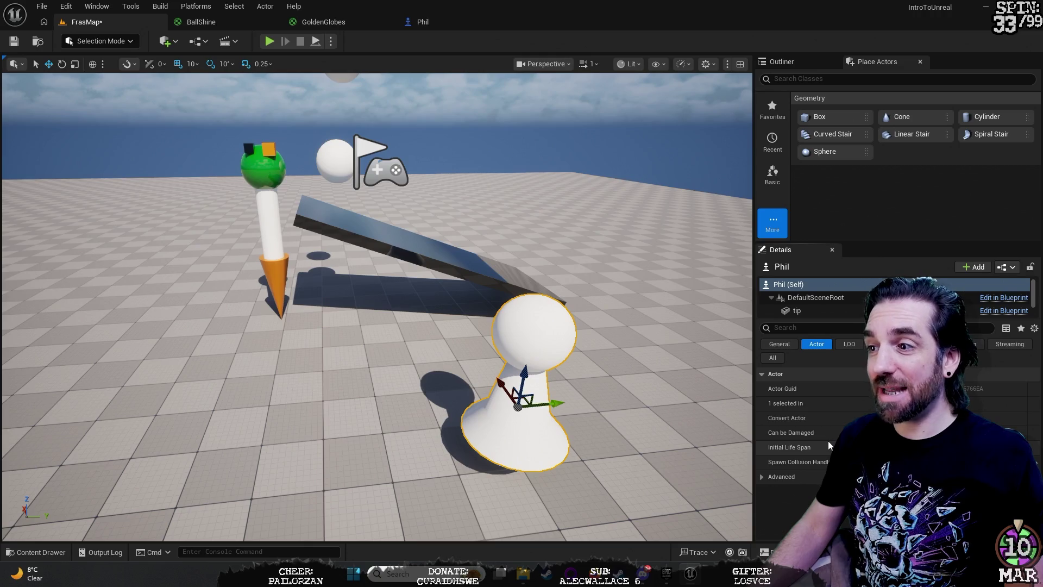
Step: Step through Phil's LOD, Misc, Physics, Rendering, Streaming and All tabs, then open the Content Drawer
click(850, 345)
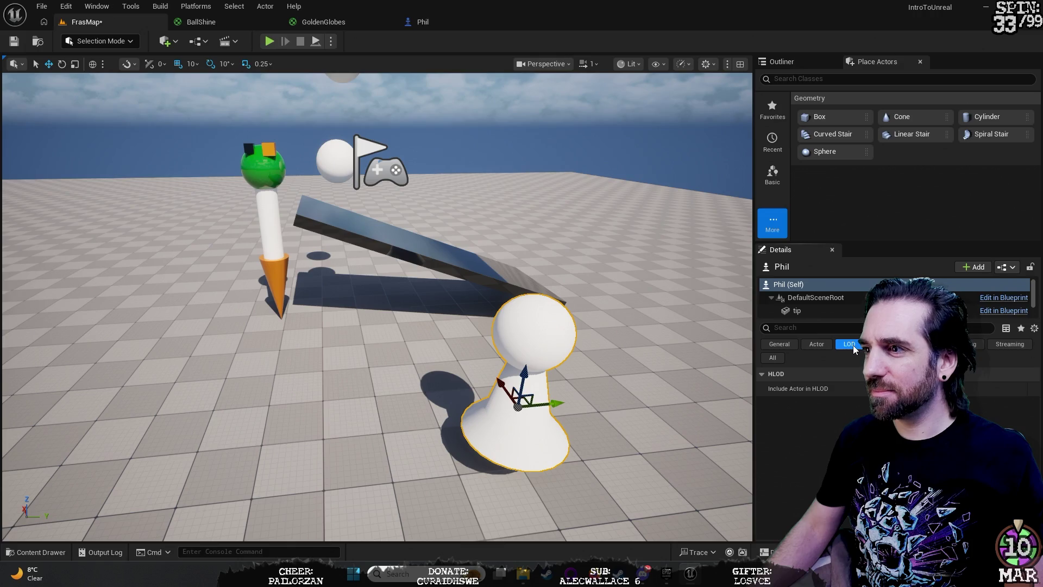
click(879, 344)
click(909, 344)
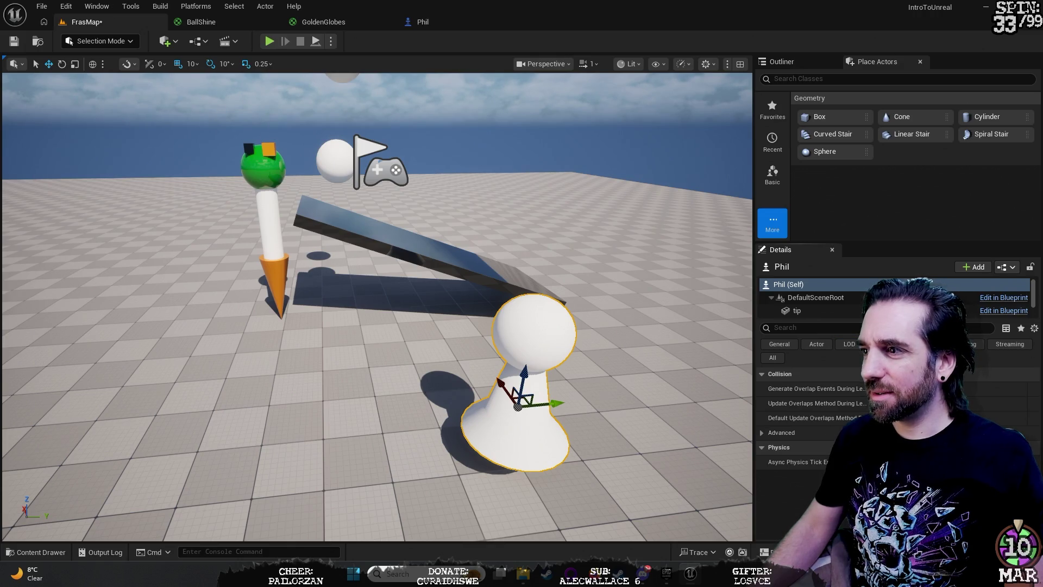
click(964, 345)
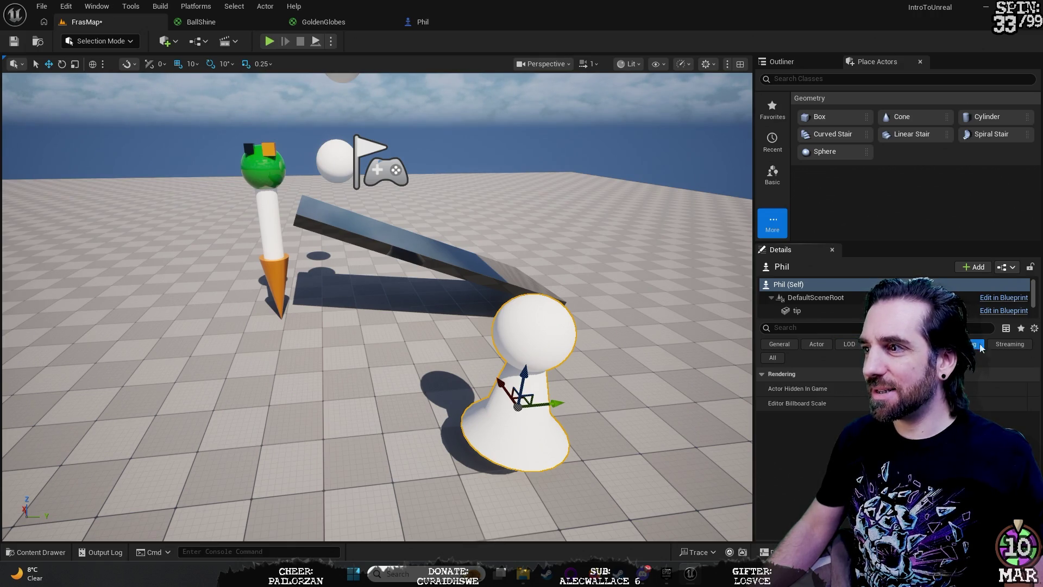
click(1003, 345)
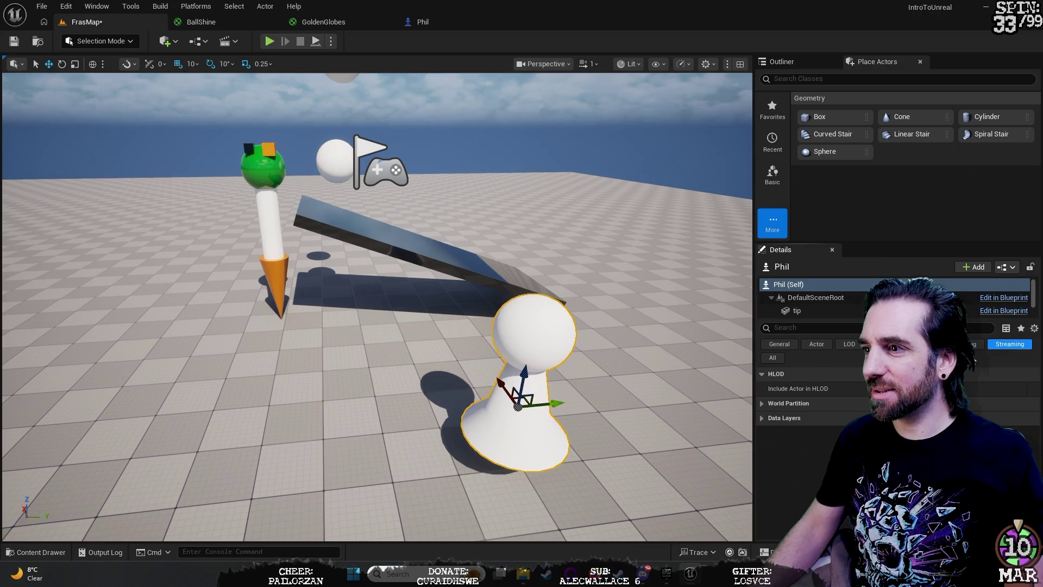
click(773, 358)
key(ctrl+space)
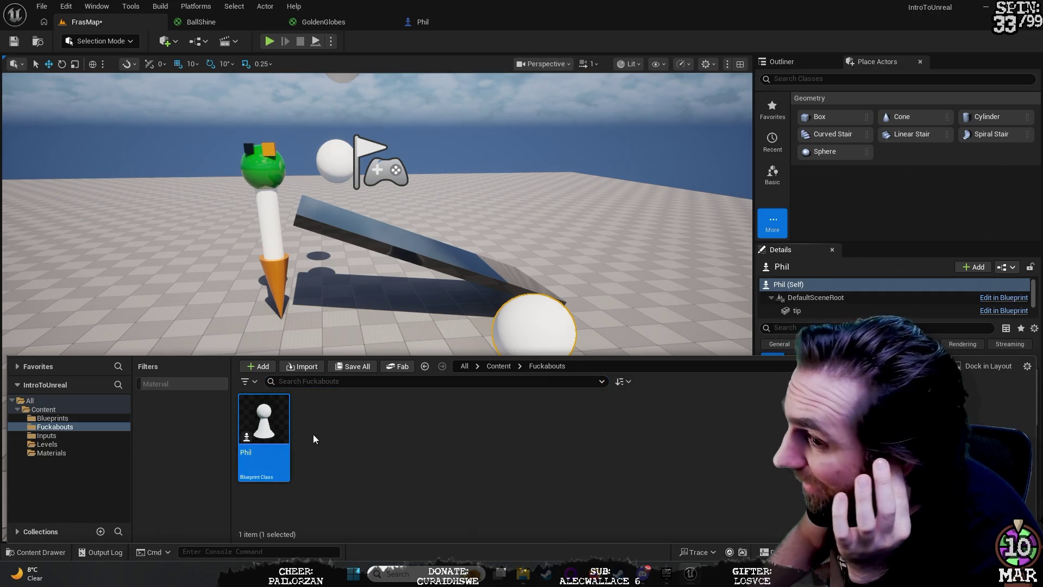
Step: Create a Blueprint class based on Character, name it Ph, and open it
right_click(279, 431)
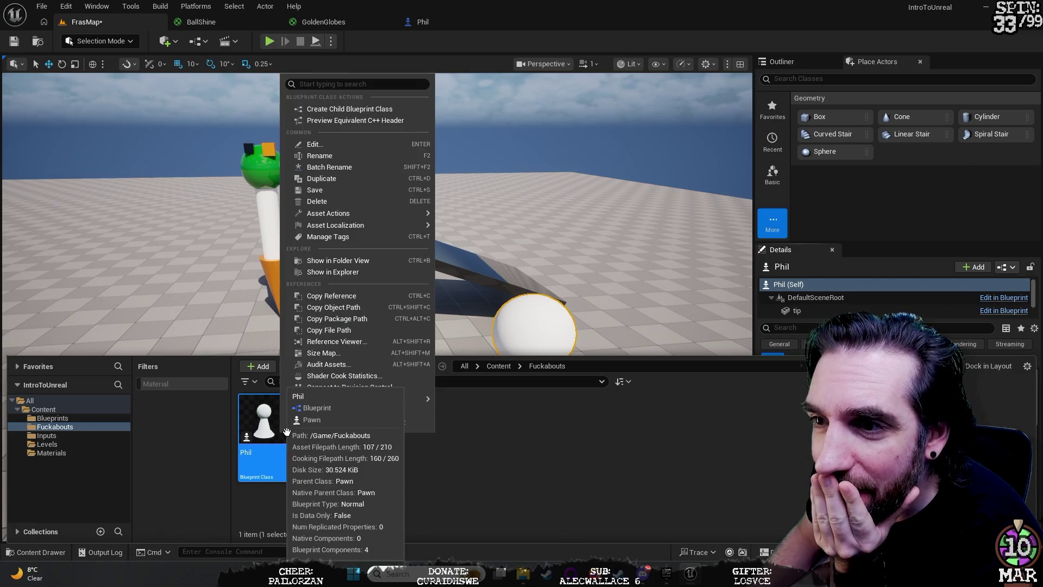
mouse_move(348, 225)
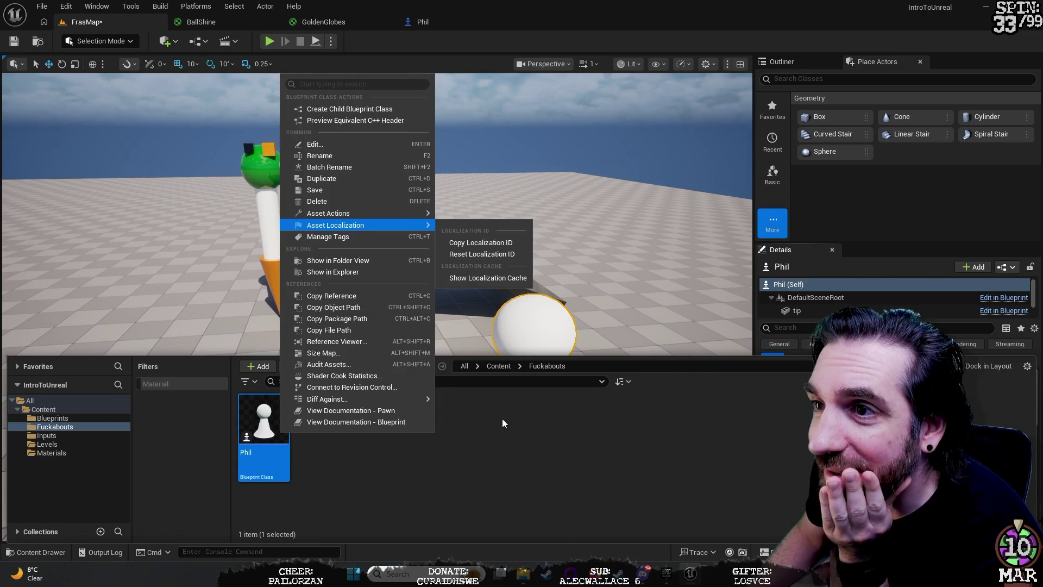
right_click(480, 409)
right_click(338, 424)
mouse_move(338, 423)
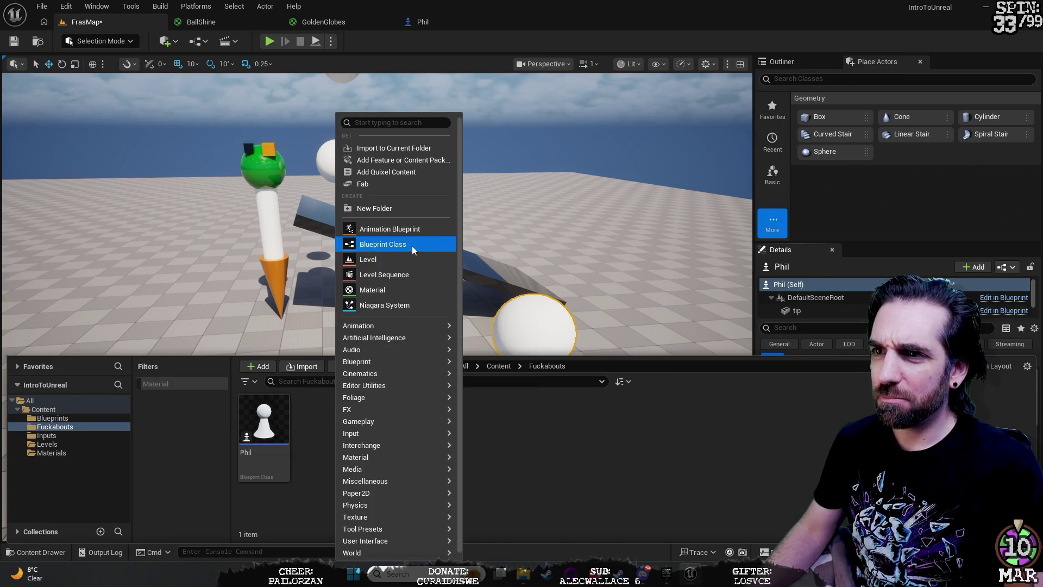
click(402, 245)
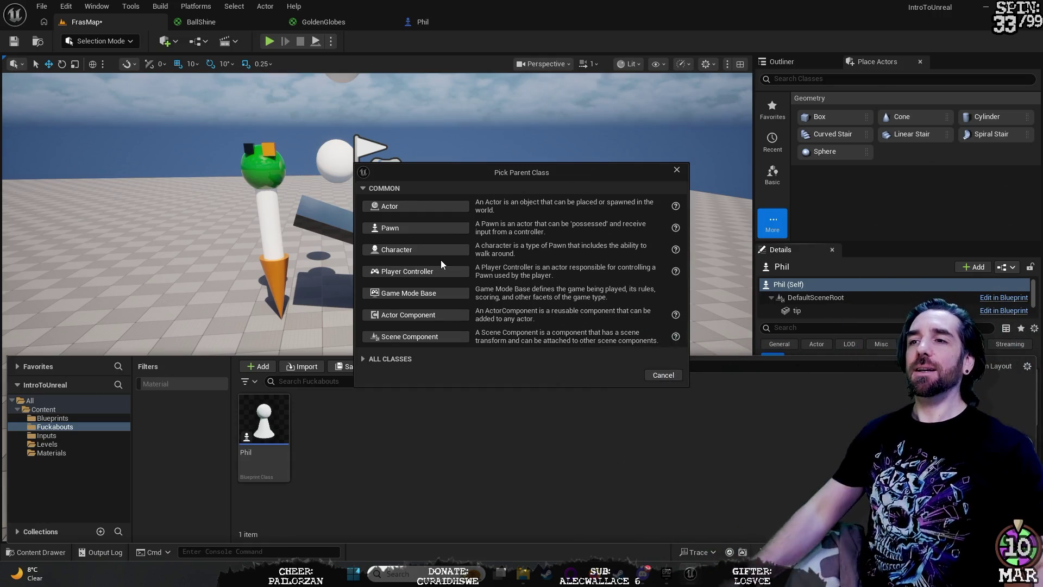
click(429, 250)
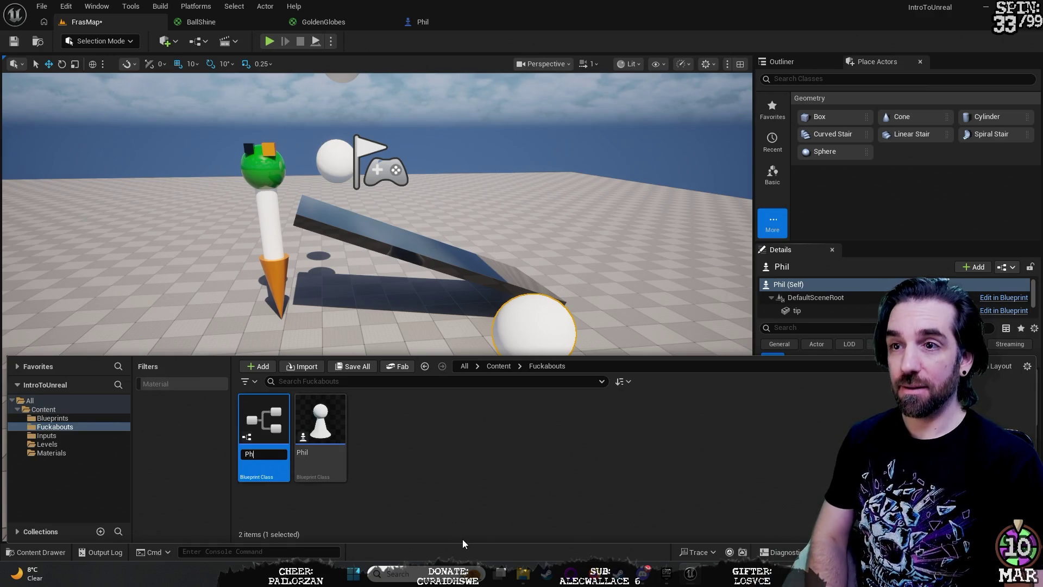
text(h)
key(Return)
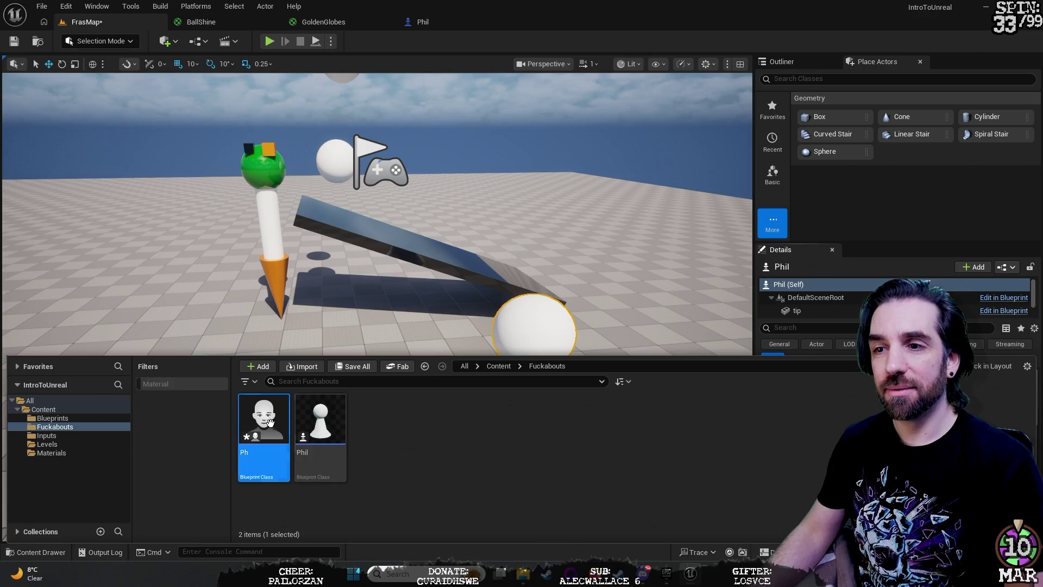
double_click(267, 417)
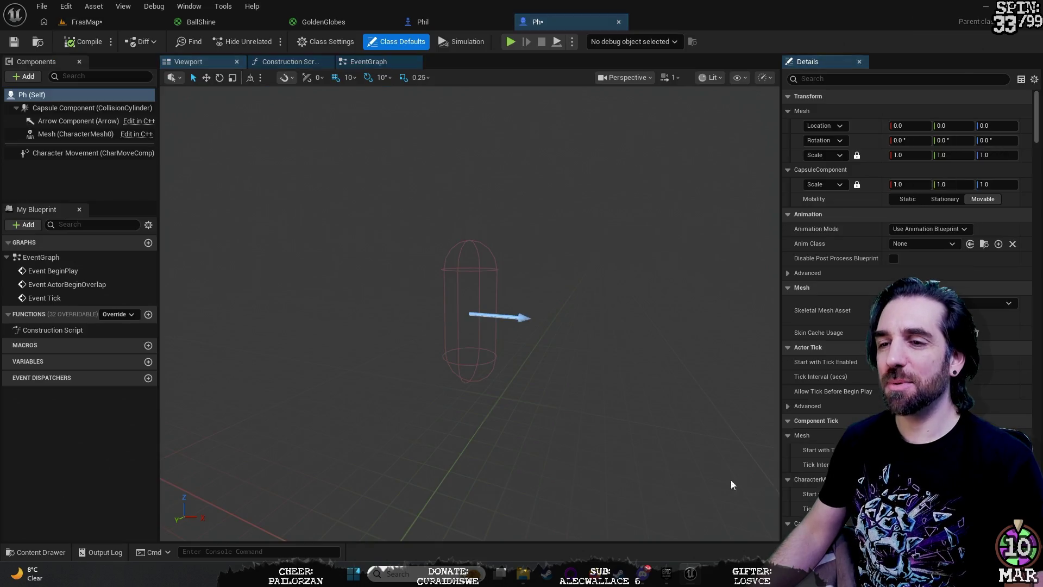
Step: Add a Sphere component to Ph and raise it to Location Z 80
drag(267, 418, 380, 380)
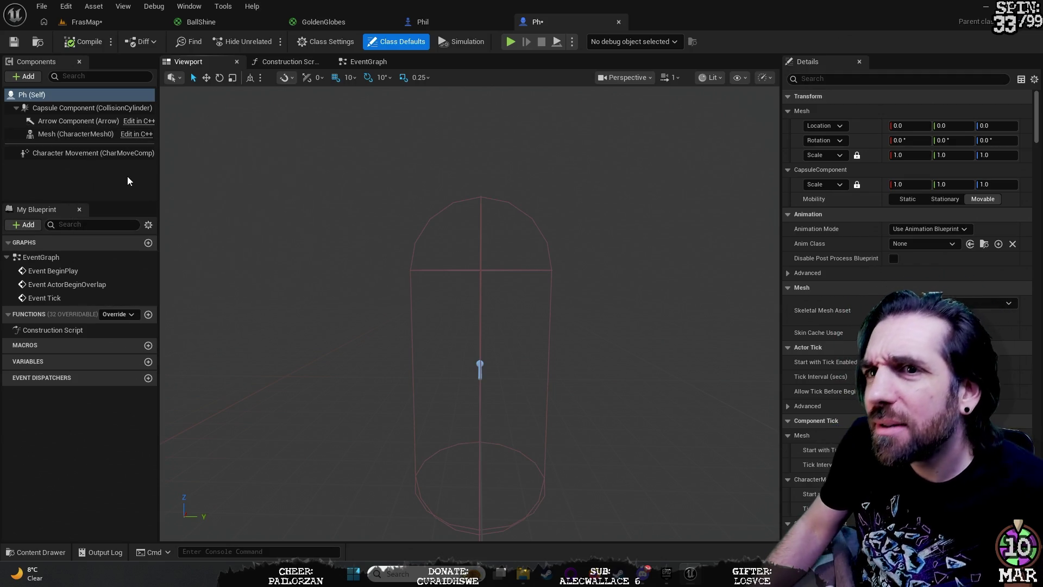
click(127, 176)
click(24, 76)
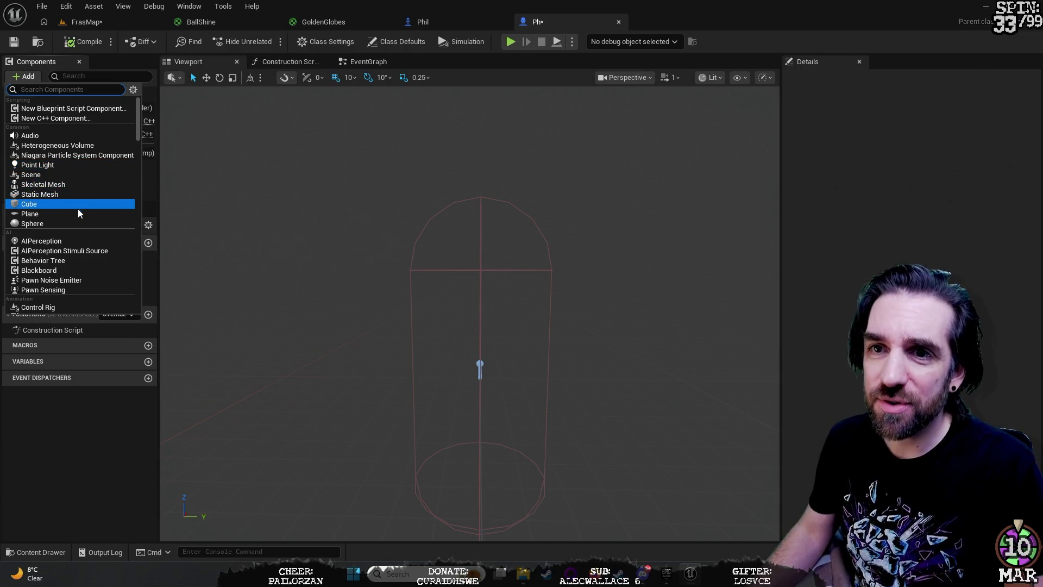
key(Escape)
mouse_move(473, 343)
mouse_down()
mouse_move(474, 161)
mouse_move(473, 182)
mouse_up()
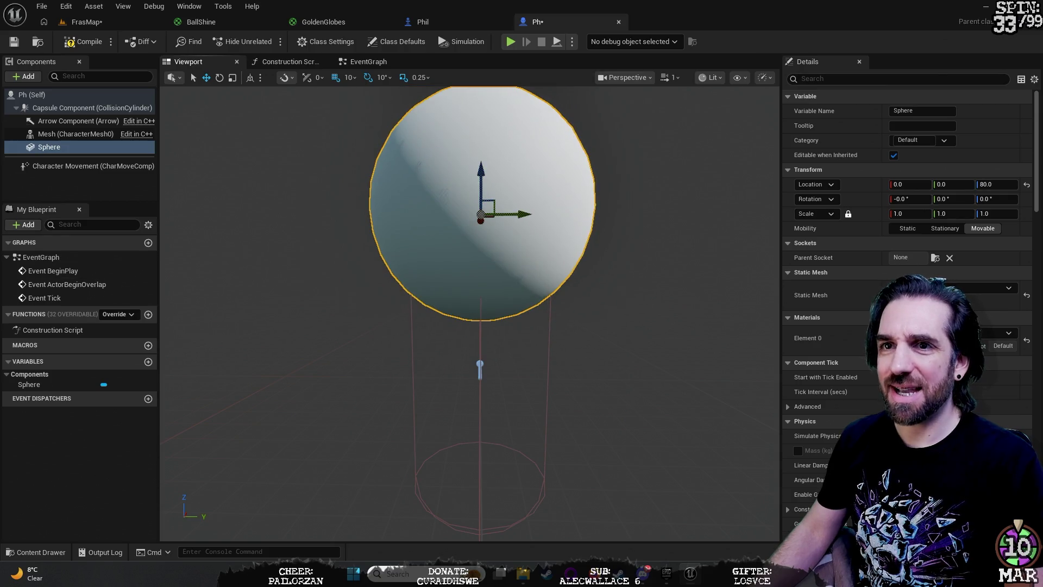
right_click(73, 185)
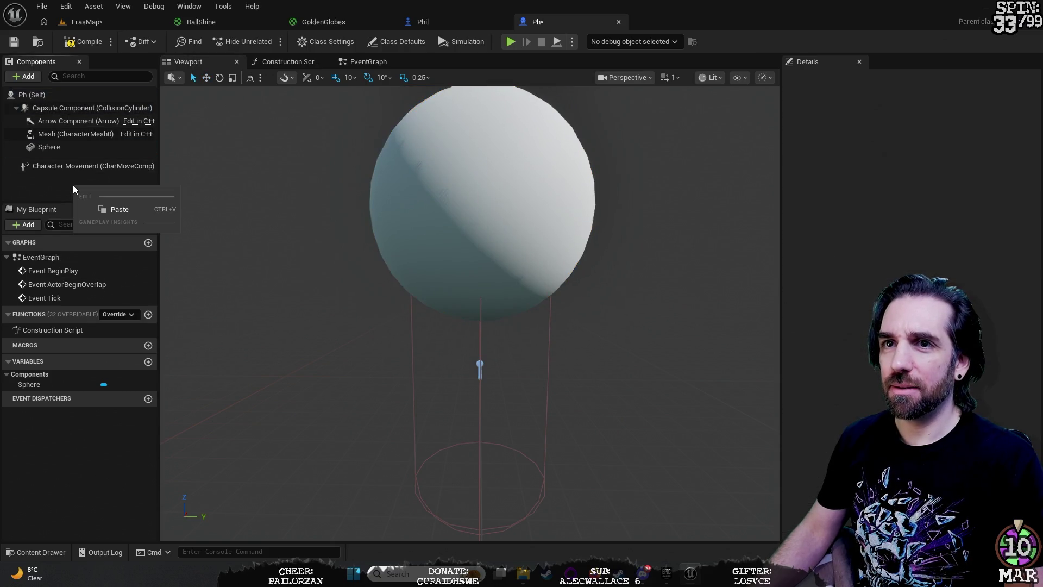
click(21, 77)
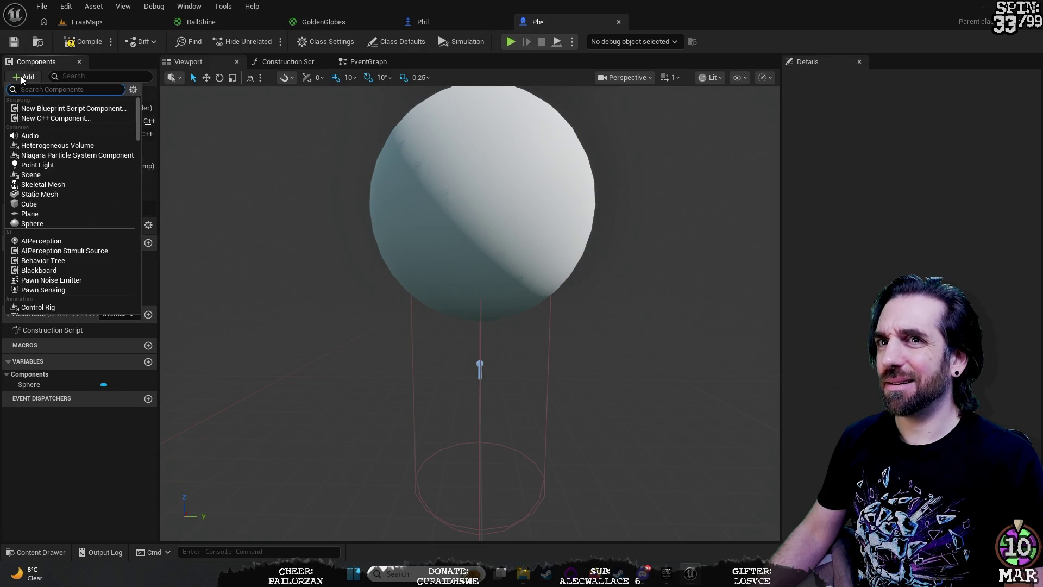
Step: Add a Cone component to Ph and move it up along its height
text(con)
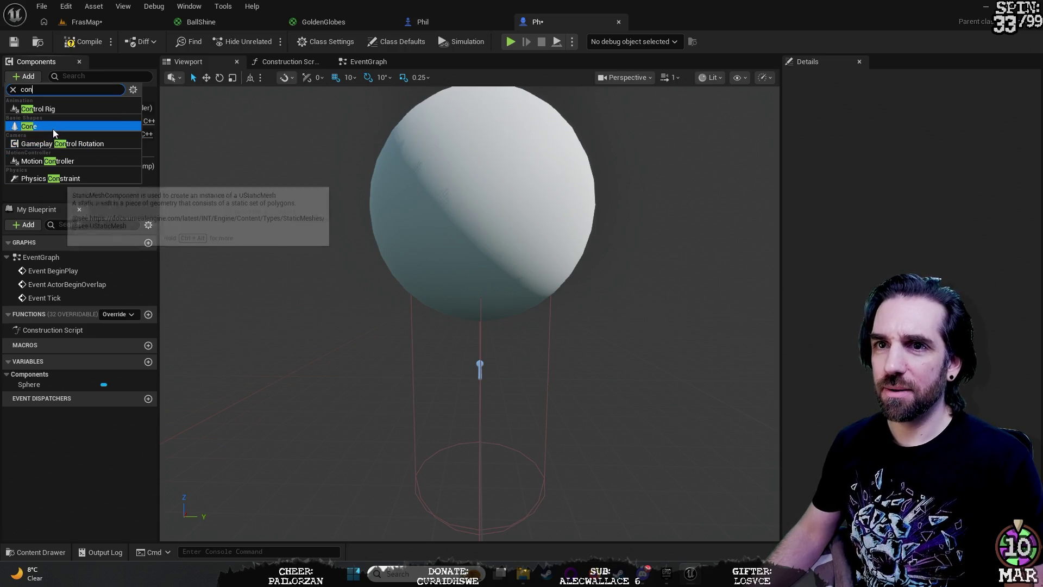
click(53, 128)
mouse_move(483, 340)
mouse_down()
mouse_move(471, 249)
mouse_move(472, 315)
mouse_move(477, 233)
mouse_move(480, 263)
mouse_move(508, 284)
mouse_up()
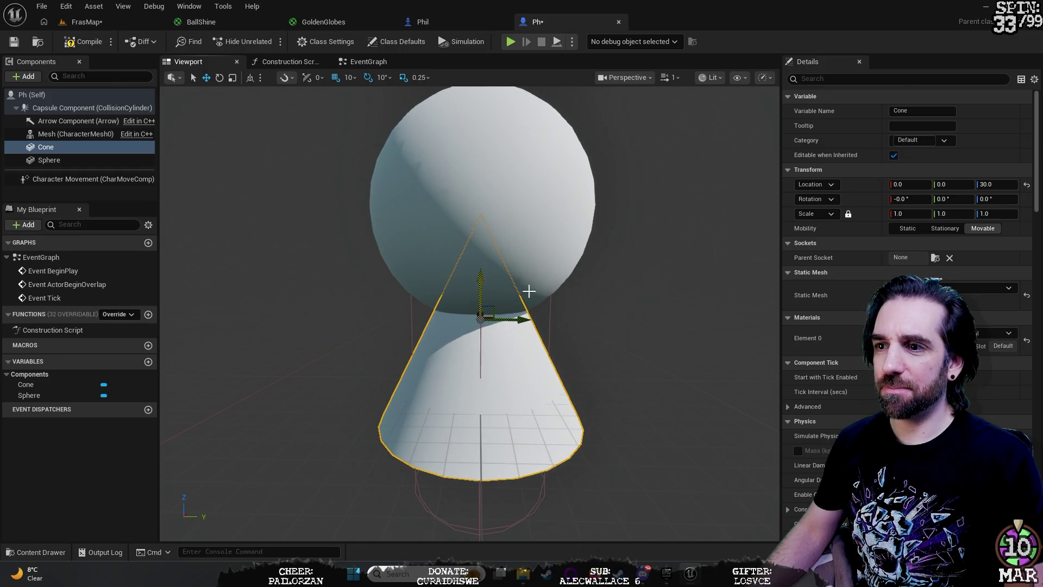
scroll(507, 284, down, 5)
scroll(508, 284, up, 5)
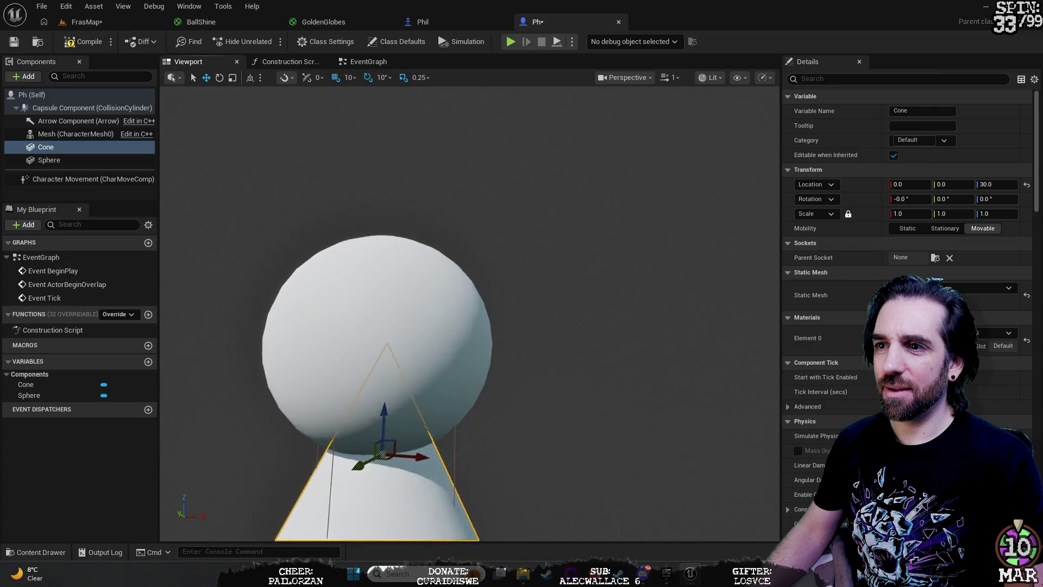
scroll(523, 286, down, 3)
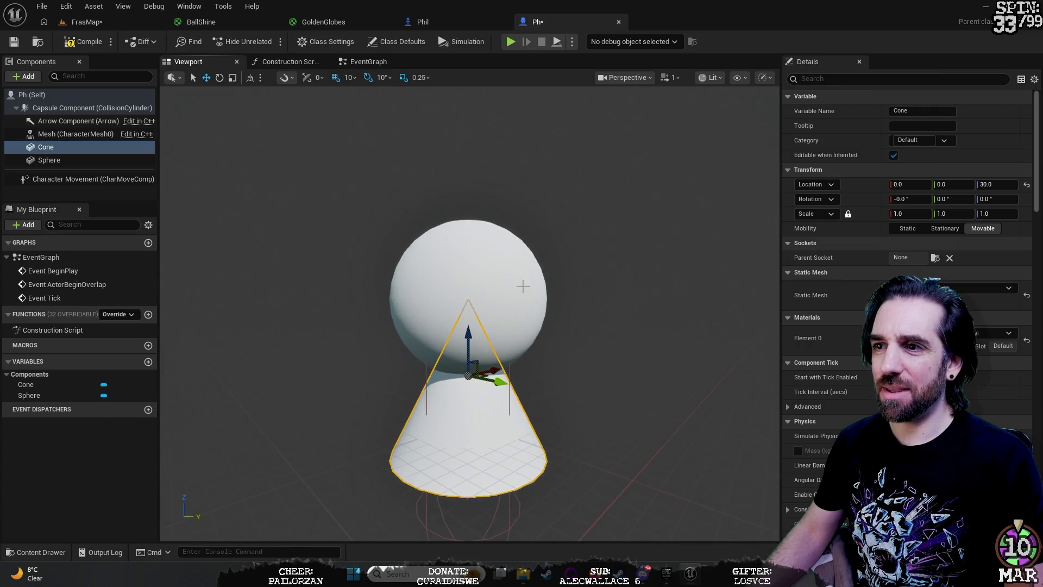
Step: Raise the sphere to height 100 and the cone to height 40, stacking the sphere on top
click(523, 286)
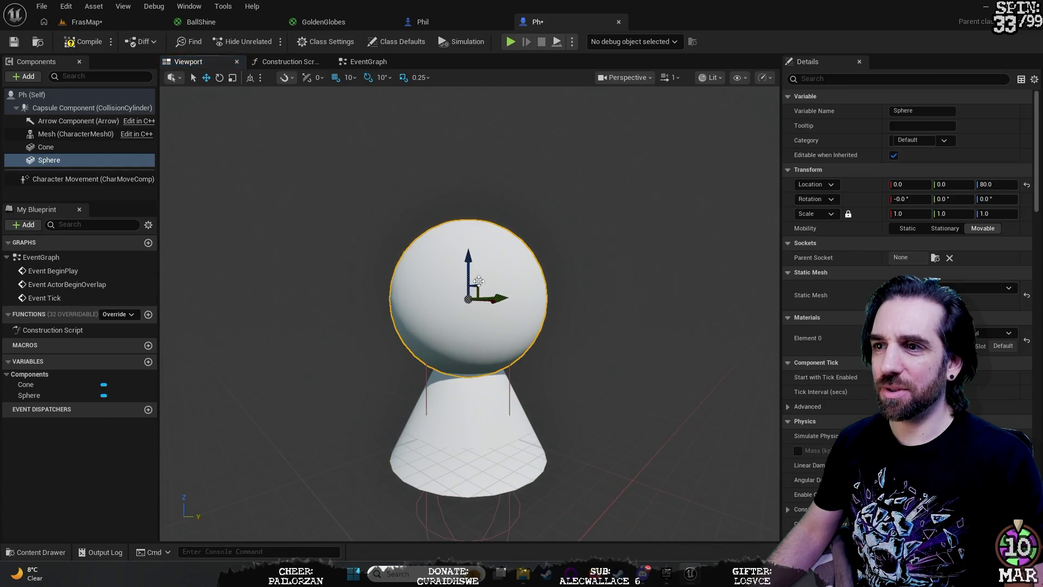
drag(467, 263, 467, 229)
click(478, 412)
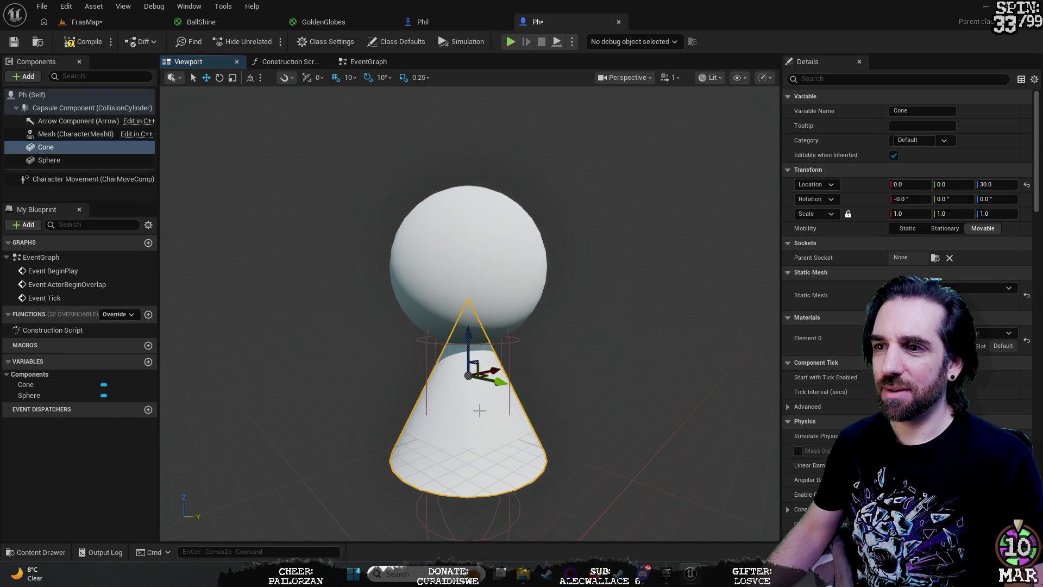
mouse_move(469, 343)
mouse_down()
mouse_move(468, 283)
mouse_move(477, 318)
mouse_up()
Step: Orbit around the figure, select the collision capsule and move in closer
click(625, 353)
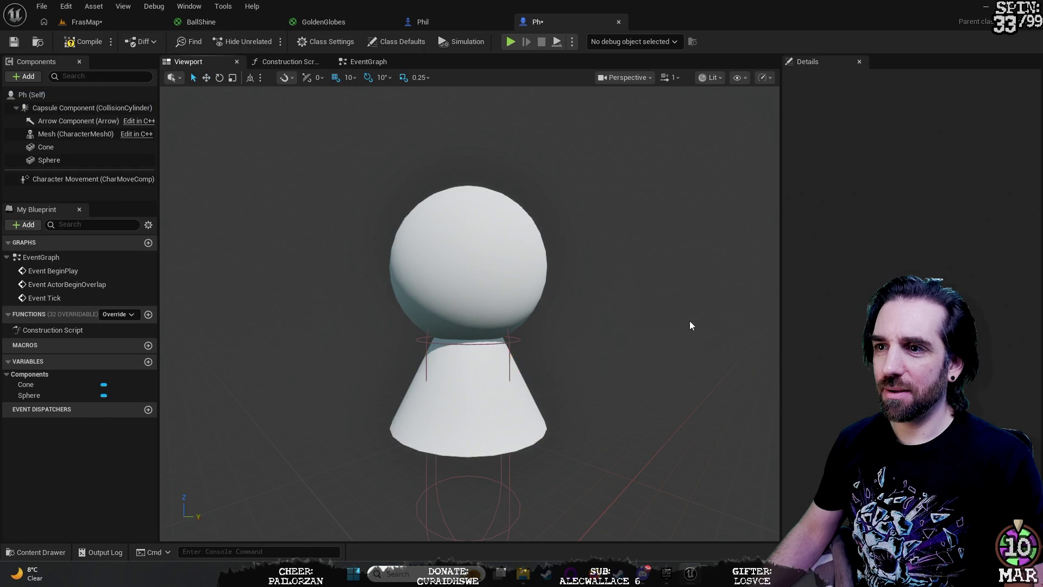
scroll(689, 325, down, 5)
mouse_move(543, 326)
mouse_down()
mouse_move(489, 326)
mouse_move(523, 326)
mouse_move(511, 337)
mouse_move(505, 321)
mouse_move(440, 302)
mouse_up()
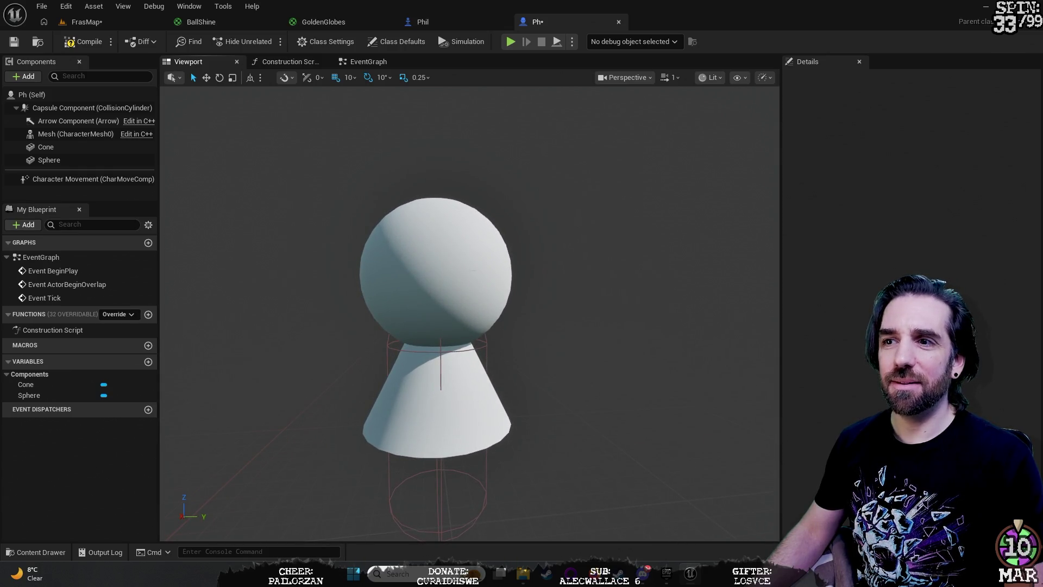
click(438, 489)
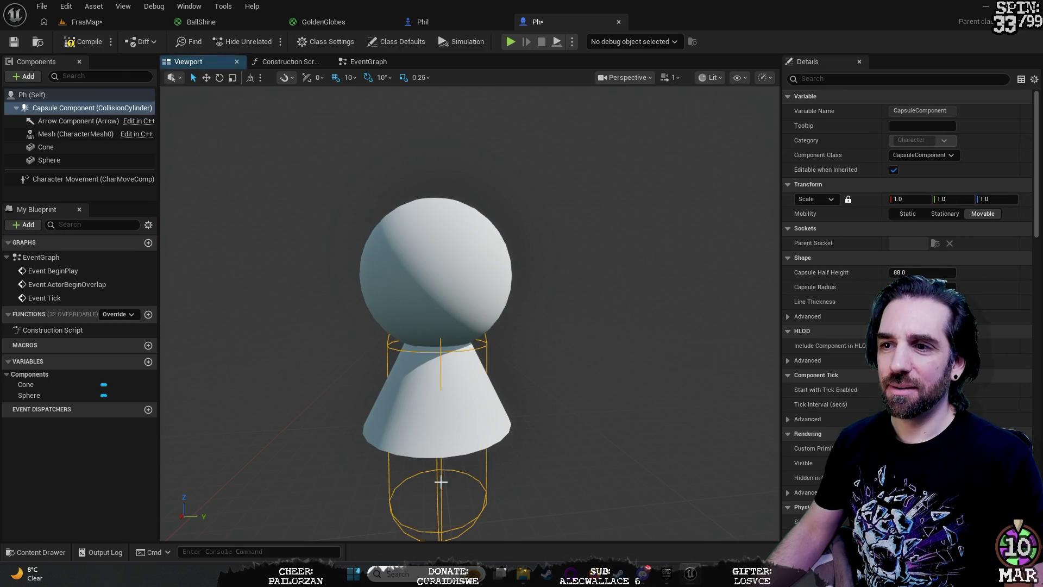
drag(441, 487, 558, 432)
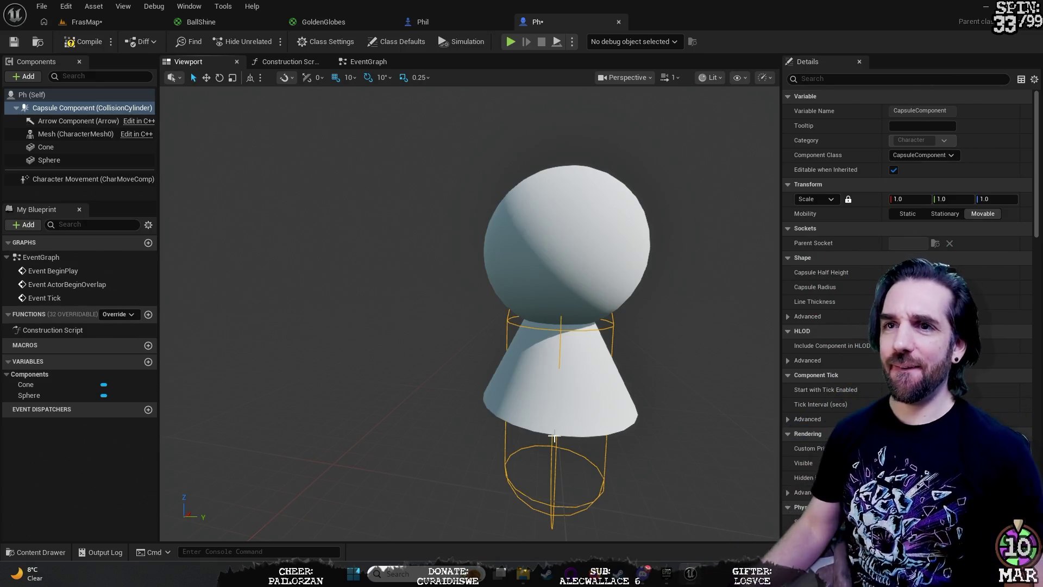
Step: Give both the Cone and Sphere the green BallShine material, then save Ph
click(69, 145)
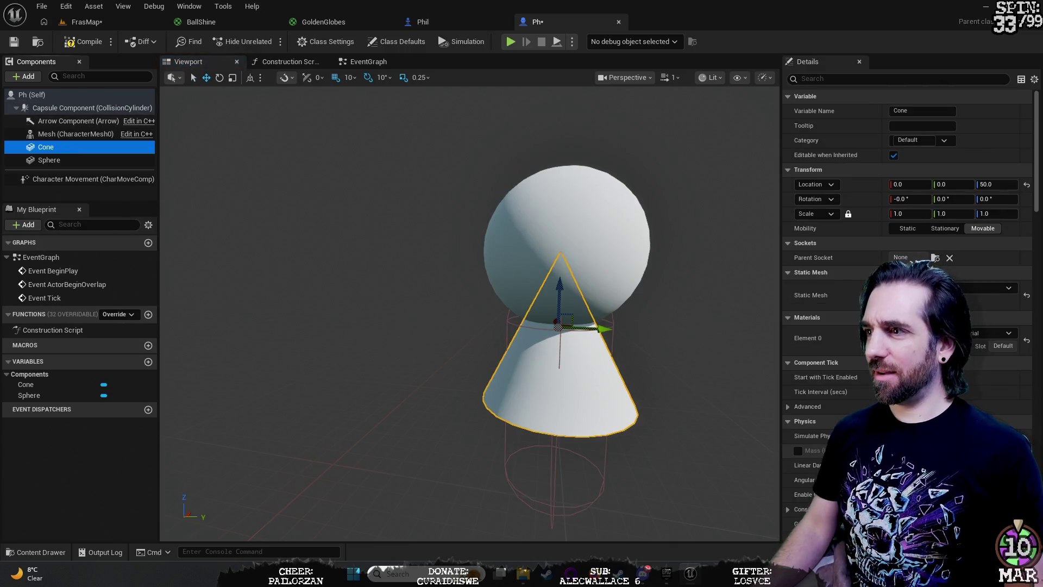
click(974, 337)
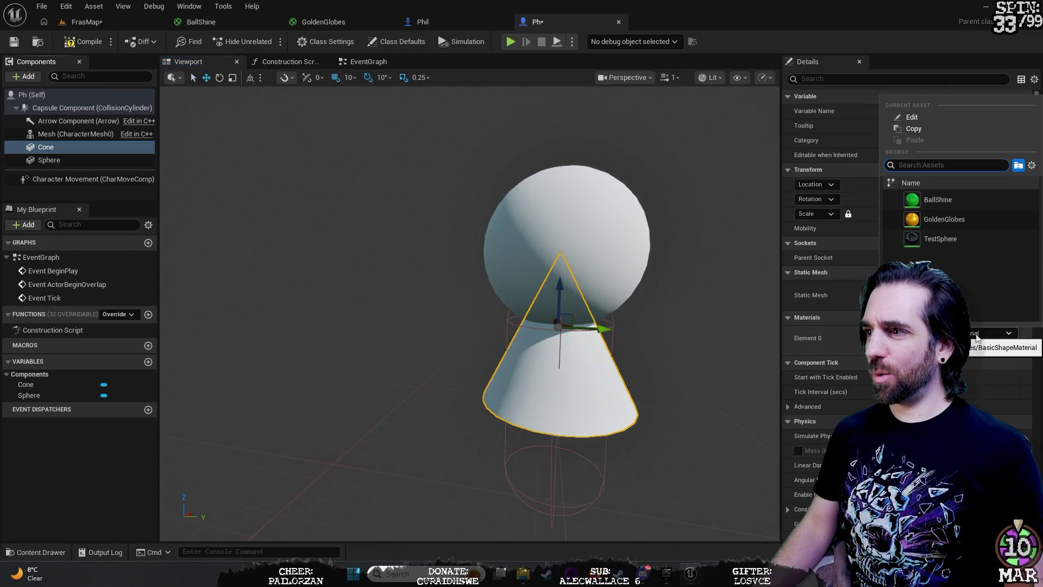
click(954, 202)
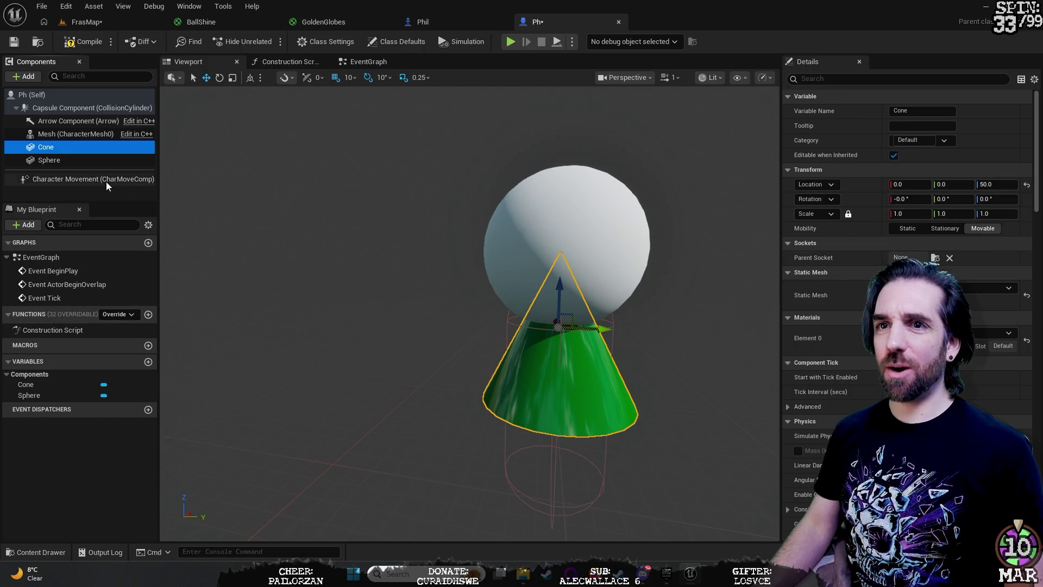
click(61, 160)
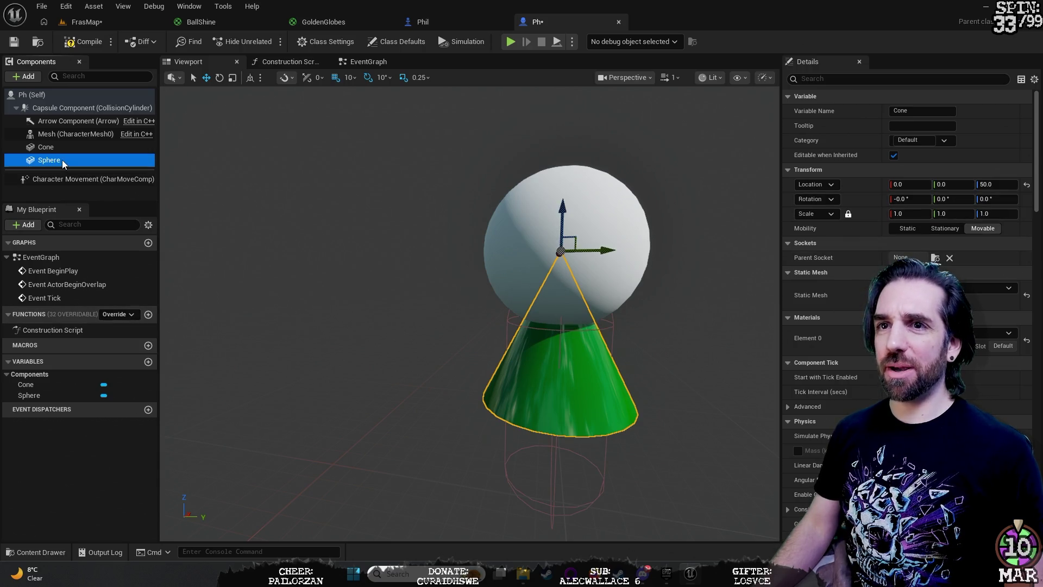
click(1011, 332)
click(938, 199)
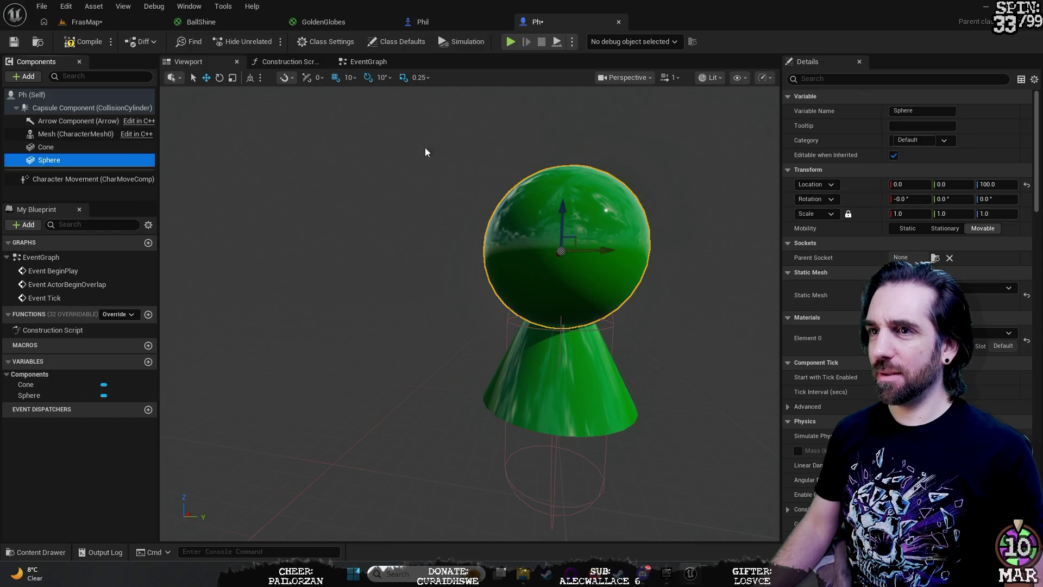
click(315, 110)
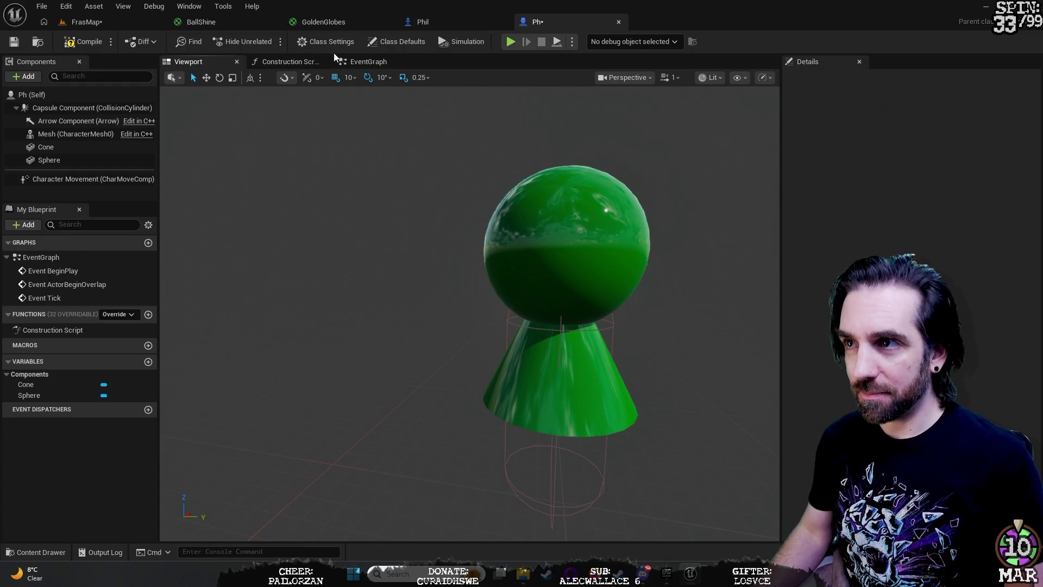
click(14, 42)
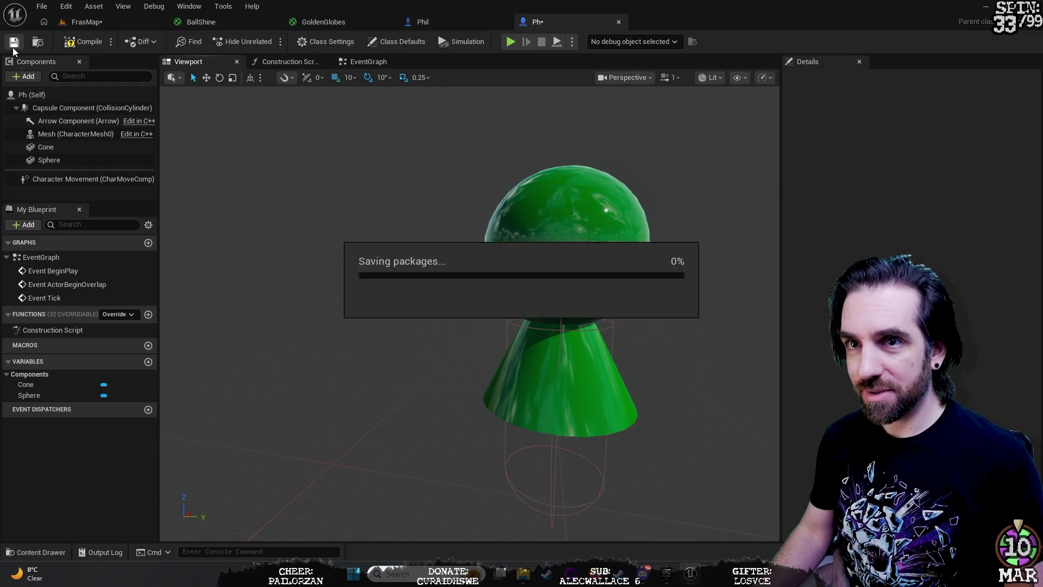
Step: In FrasMap, drag the Ph blueprint from the Content Drawer onto the floor near the white pawn
click(109, 20)
drag(635, 284, 579, 215)
click(579, 215)
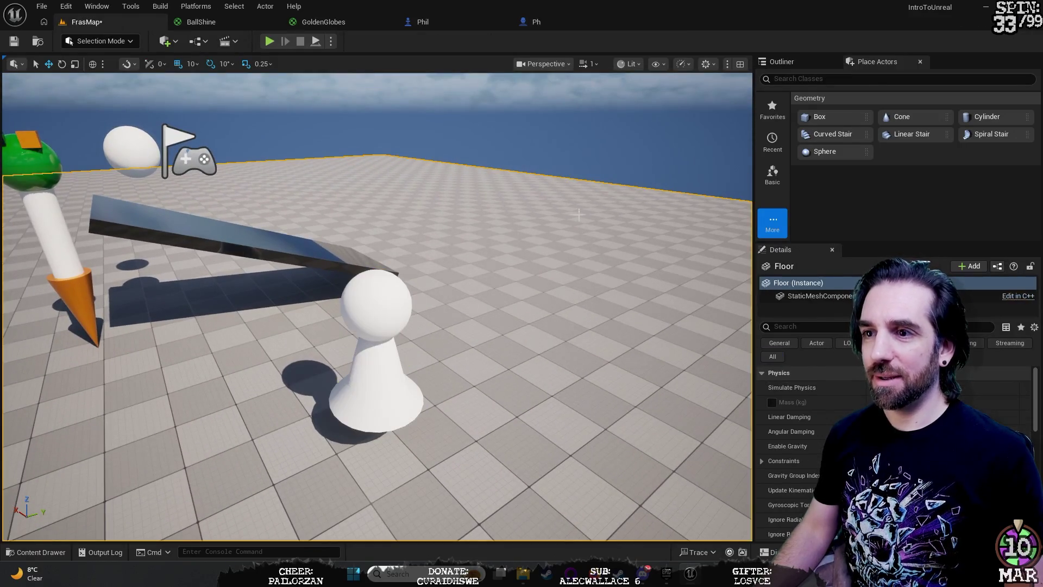
drag(528, 189, 624, 182)
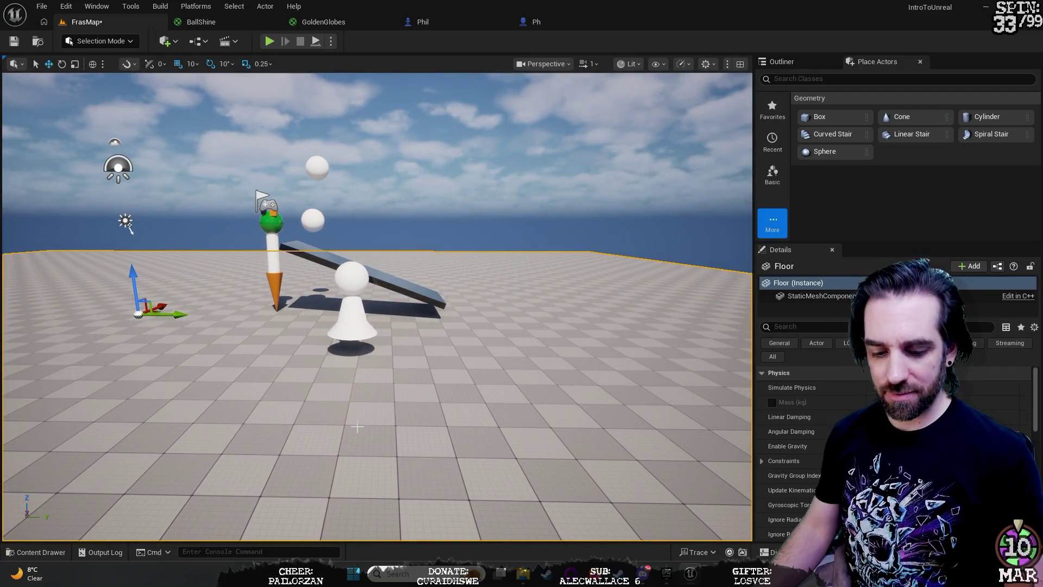
key(ctrl+space)
mouse_move(266, 424)
mouse_down()
mouse_move(522, 326)
mouse_move(550, 377)
mouse_up()
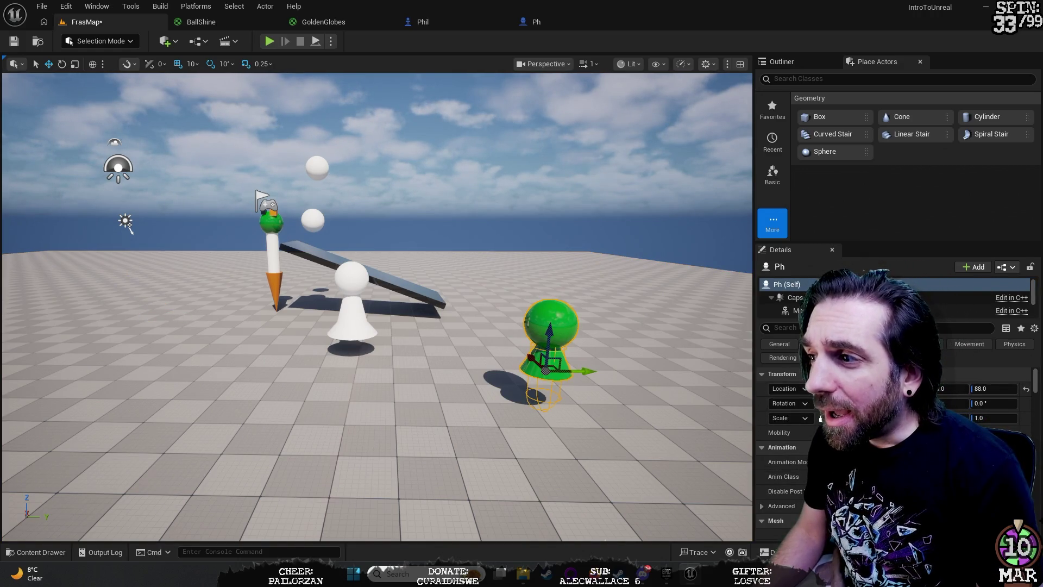
click(817, 343)
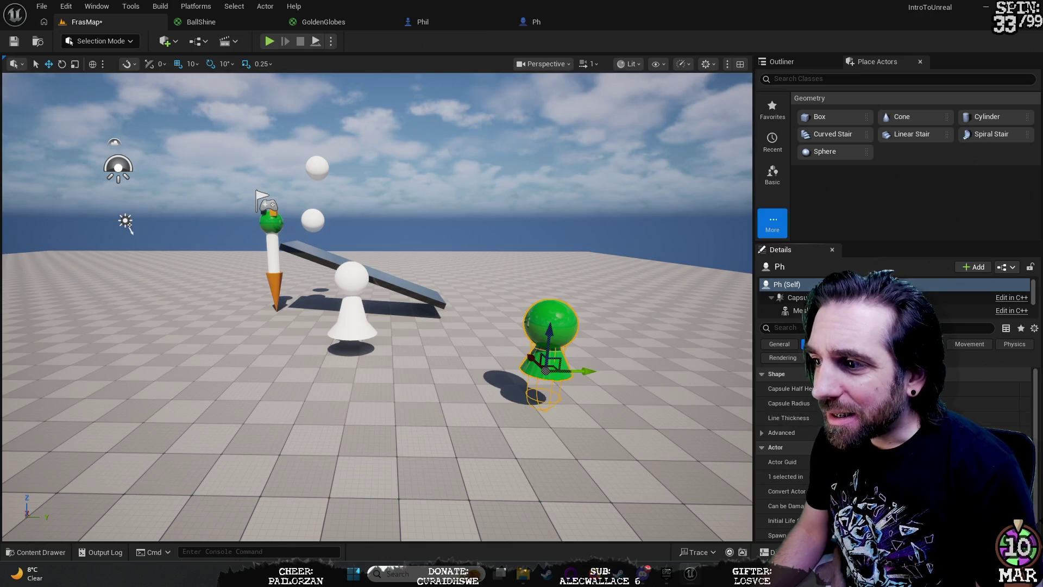
Step: Review the placed Ph character's Animation, Movement and Physics settings
click(854, 344)
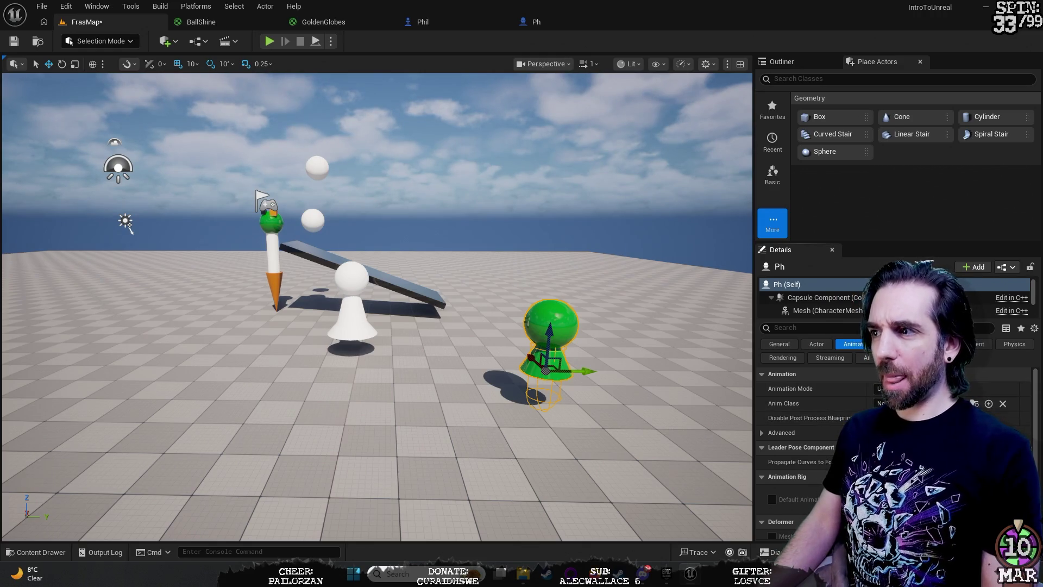
click(974, 344)
scroll(798, 435, down, 3)
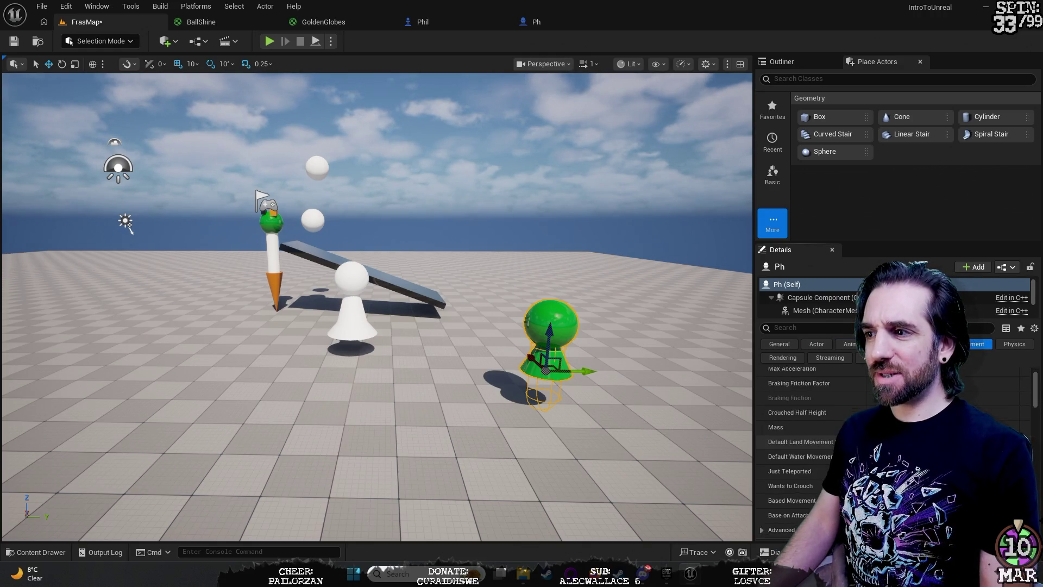
scroll(799, 435, down, 10)
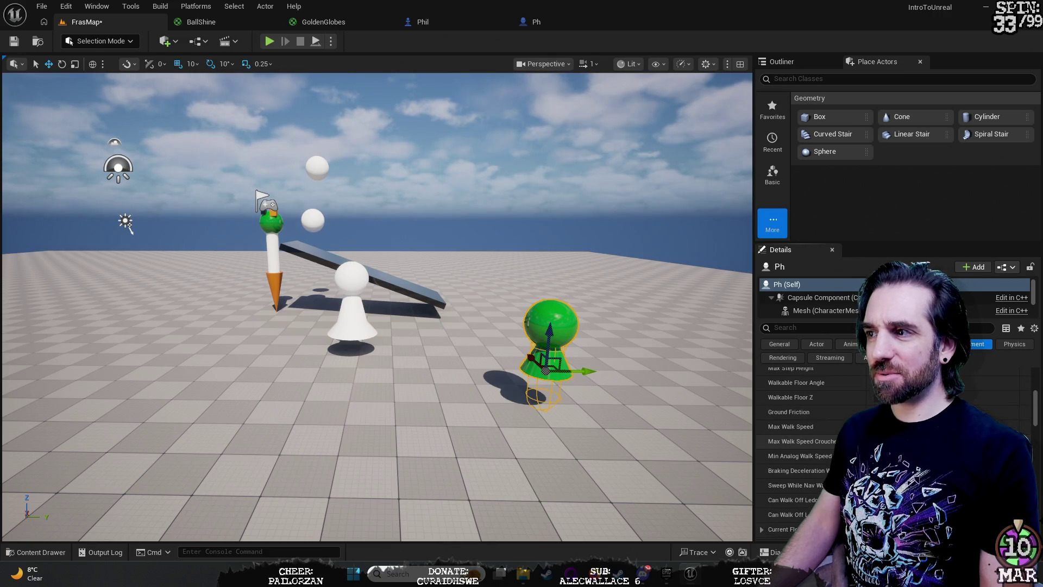
click(1003, 345)
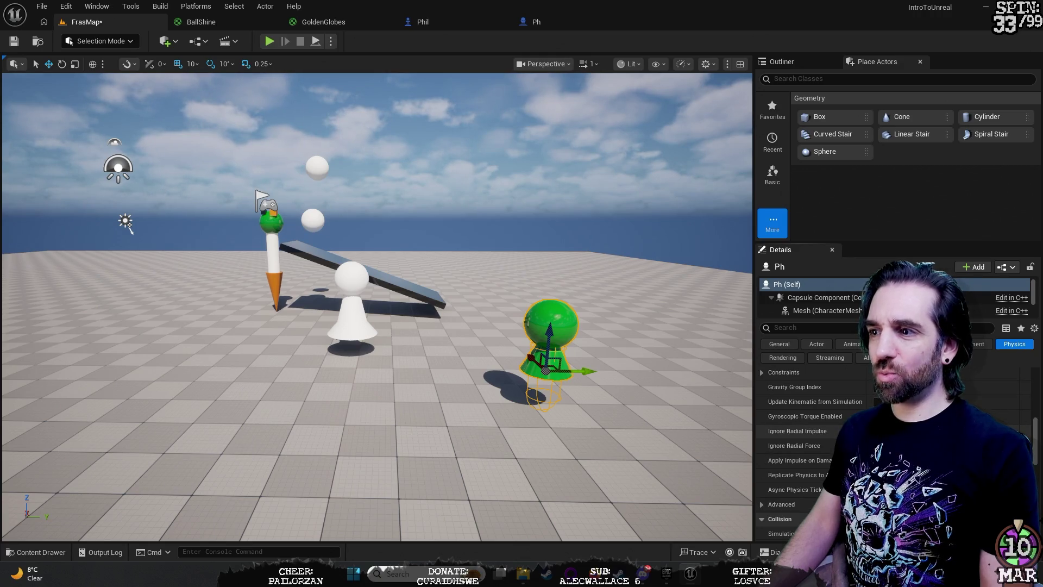
scroll(799, 435, down, 5)
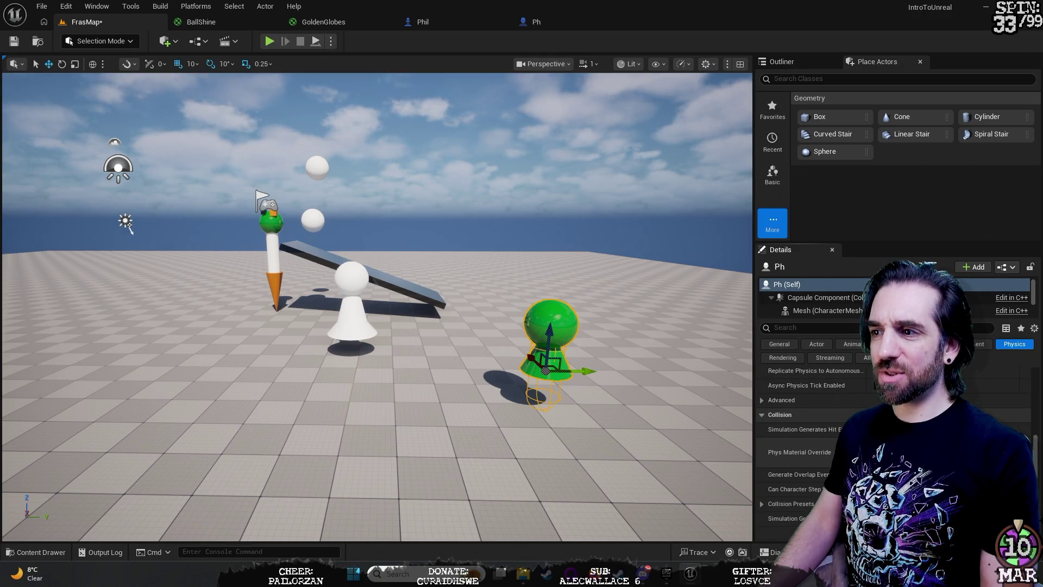
scroll(814, 458, down, 1)
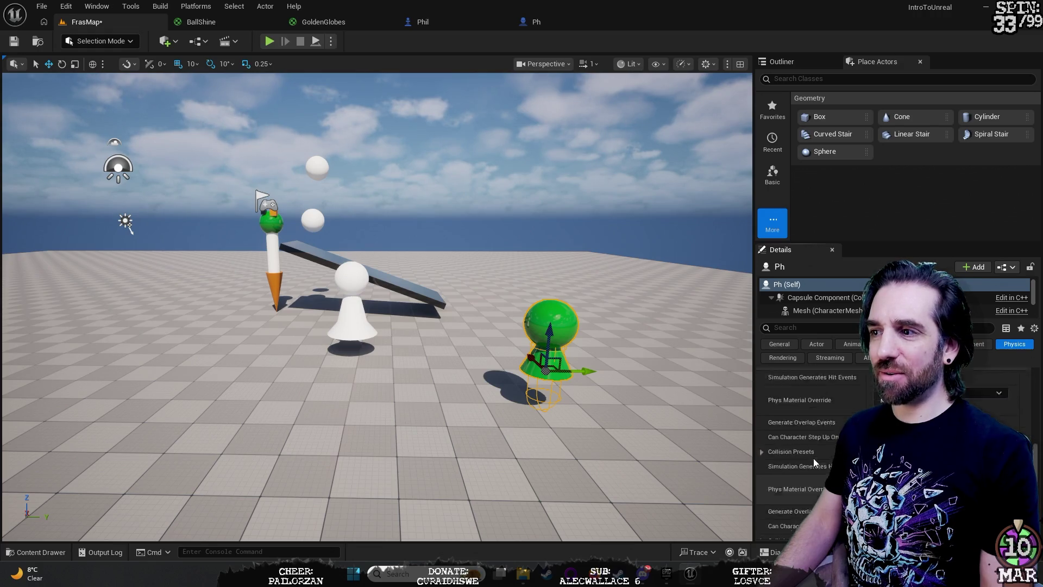
Step: Check the Actor and General settings, then return to the Ph blueprint editor
click(814, 347)
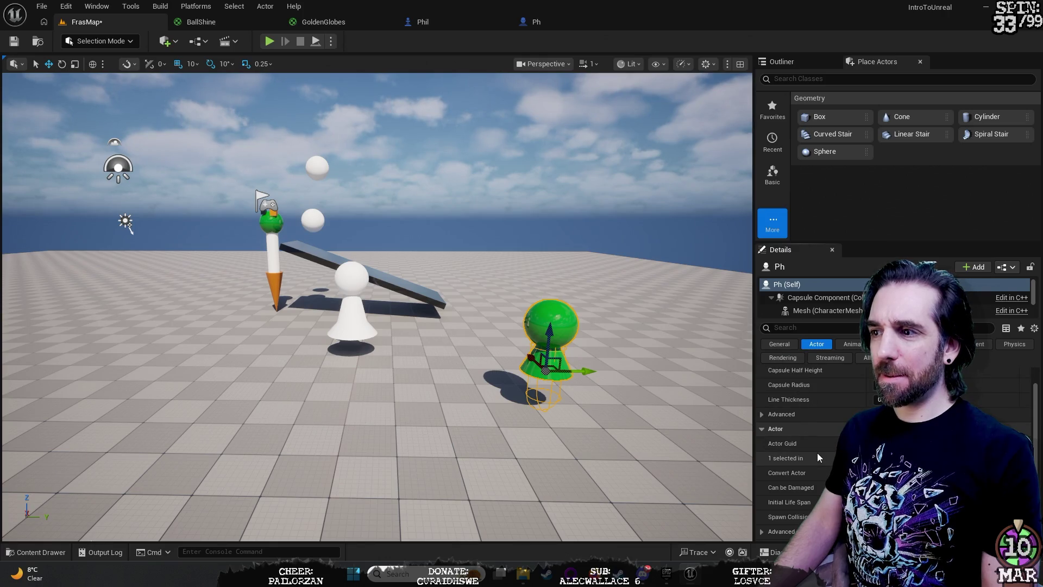
scroll(817, 452, up, 1)
click(778, 343)
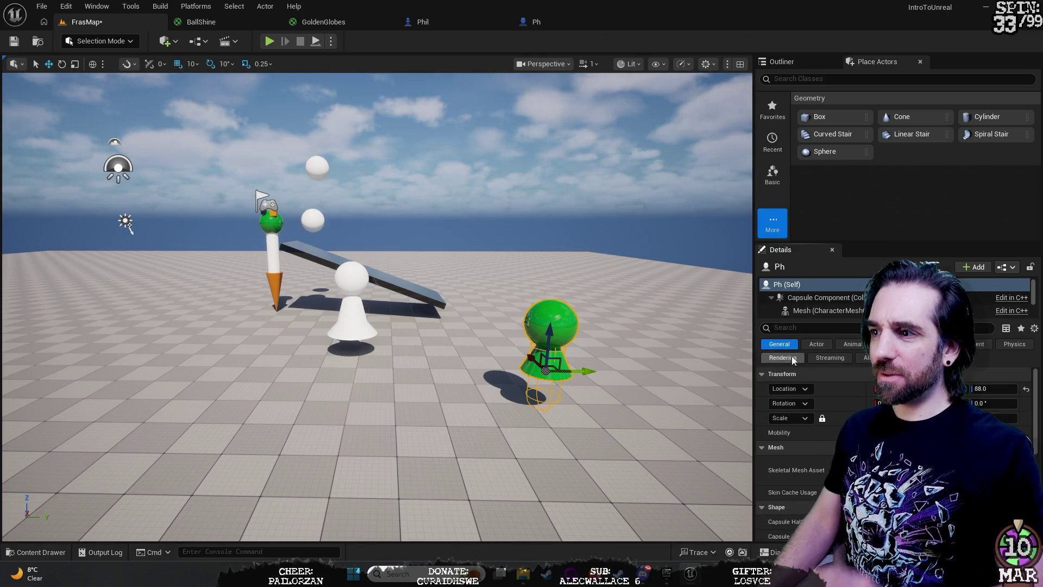
scroll(800, 391, down, 2)
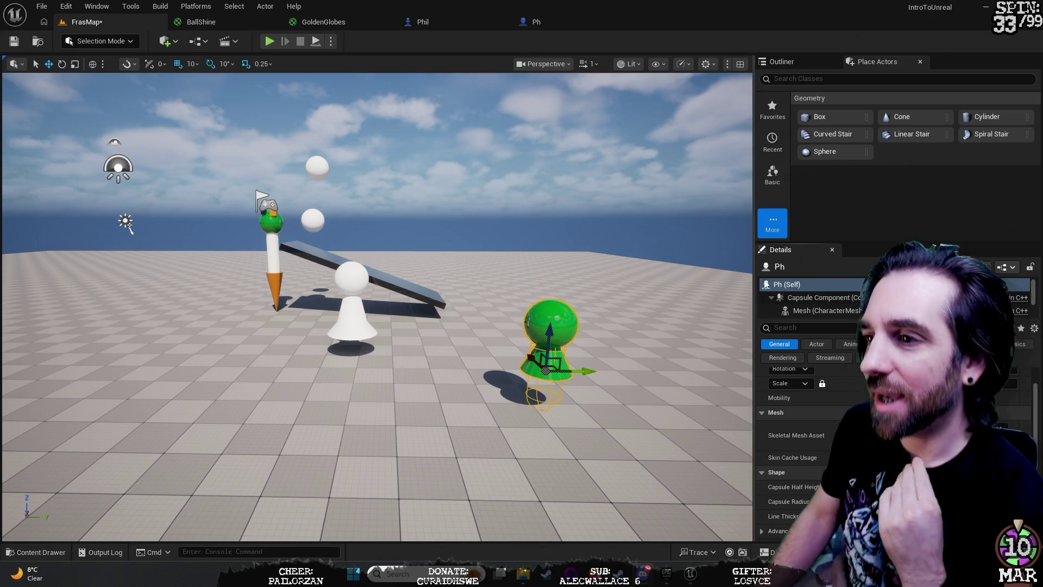
click(562, 17)
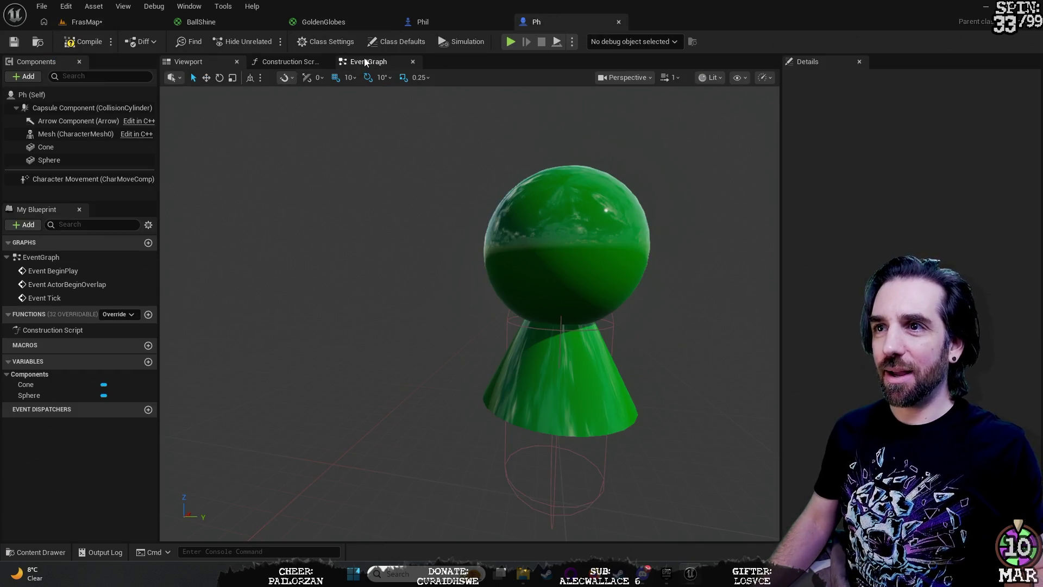
Step: Search the Construction Script's node actions for 'turn', then switch to the EventGraph
click(365, 61)
click(291, 61)
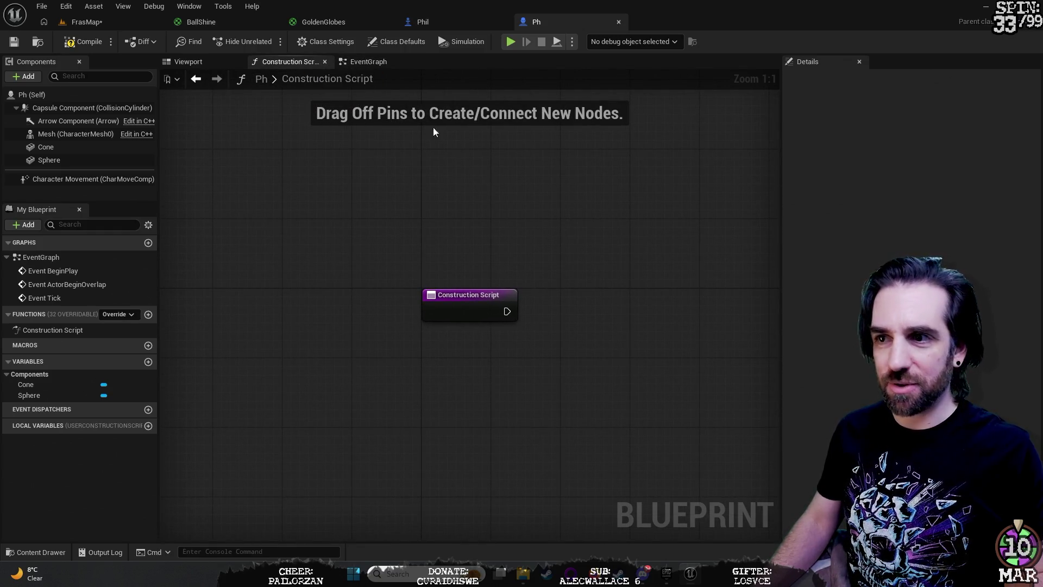
right_click(405, 216)
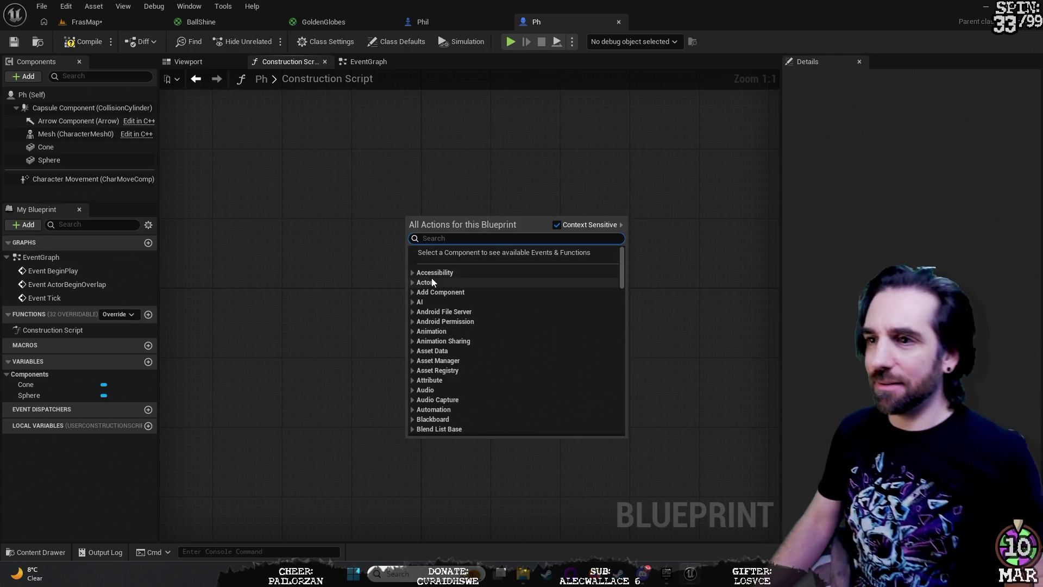
text(turn)
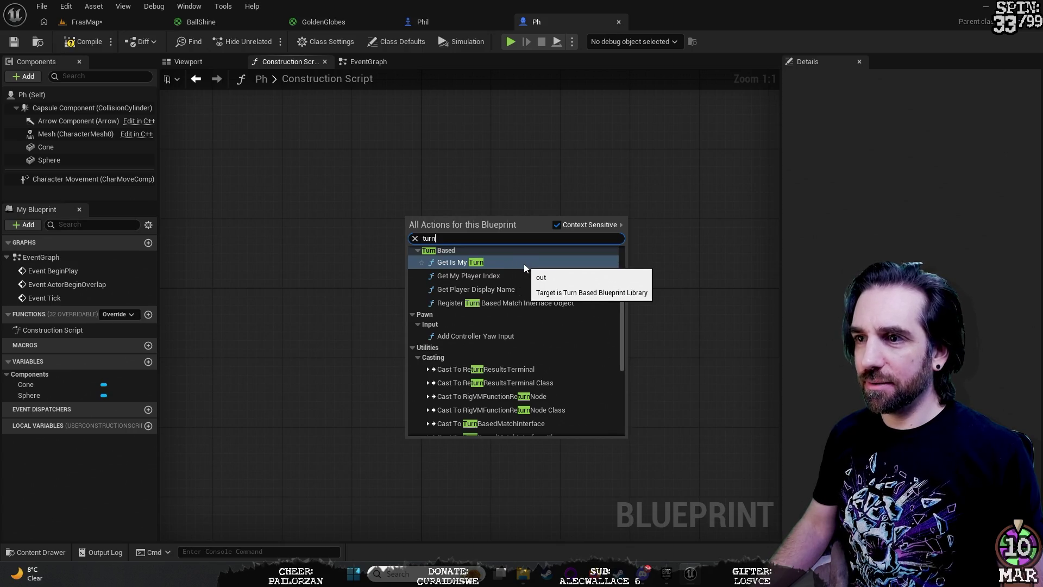
key(BackSpace)
key(BackSpace)
key(BackSpace)
key(BackSpace)
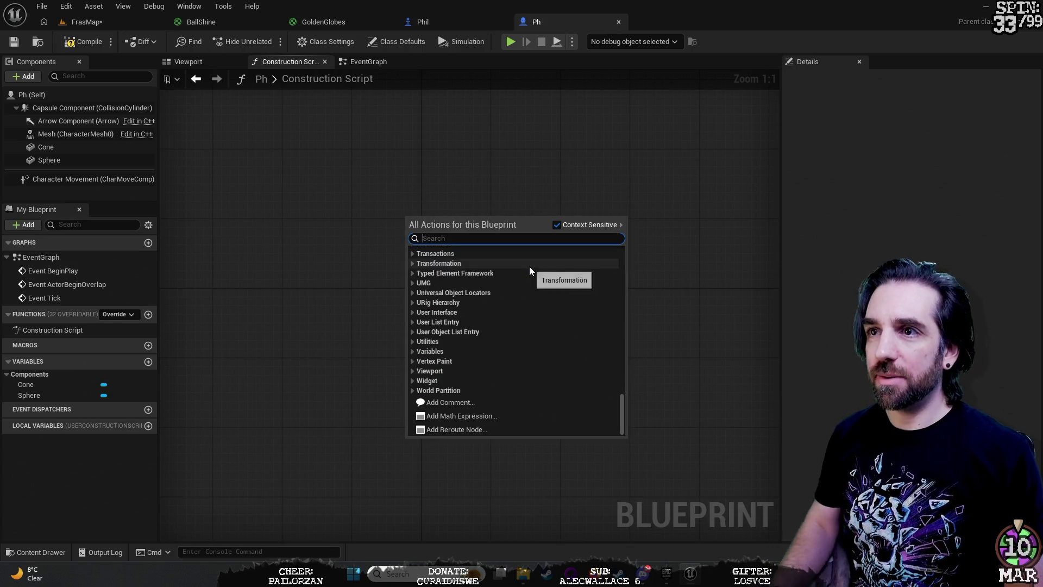
click(359, 64)
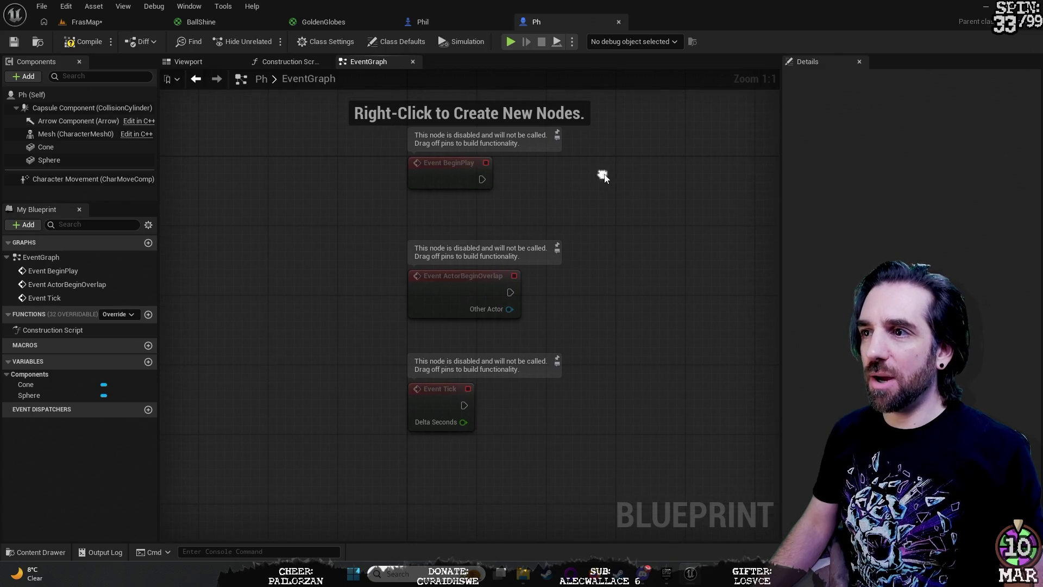
Step: Search the EventGraph's node actions for 'inputax' to list axis events like Mouse X
drag(617, 174, 531, 275)
right_click(530, 270)
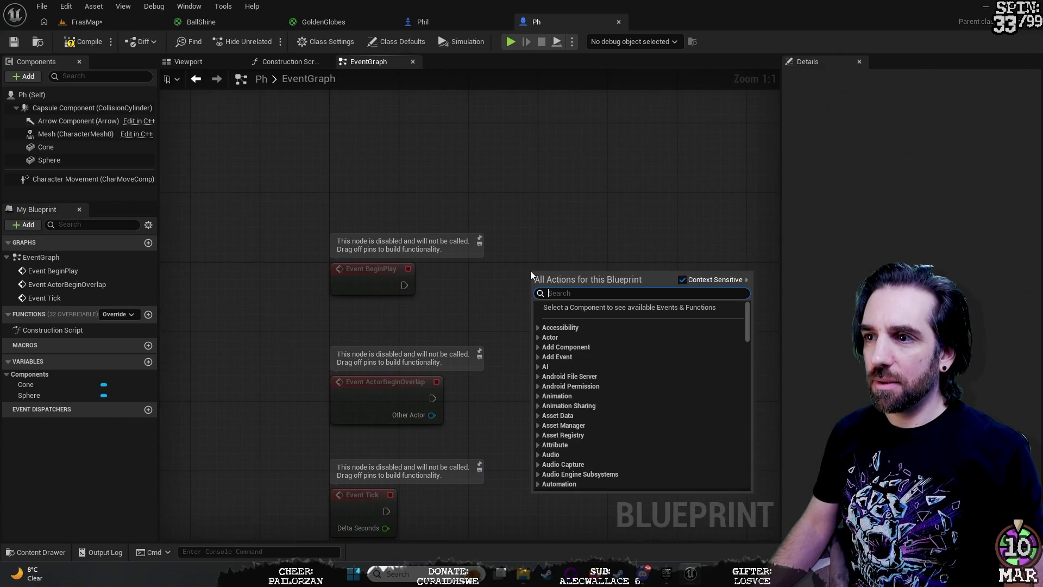
text(turn)
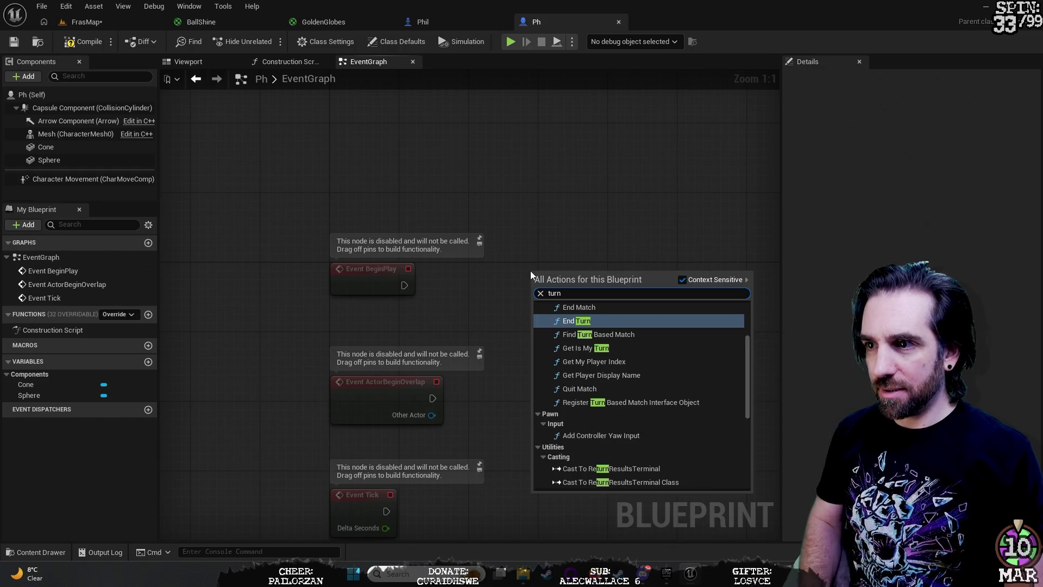
key(BackSpace)
key(BackSpace)
key(BackSpace)
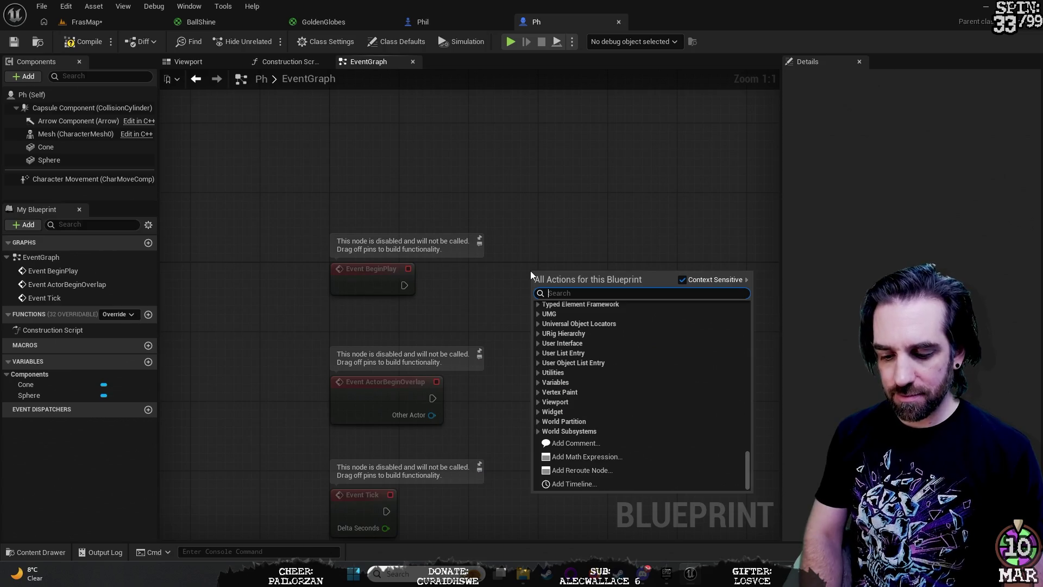
text(inputa)
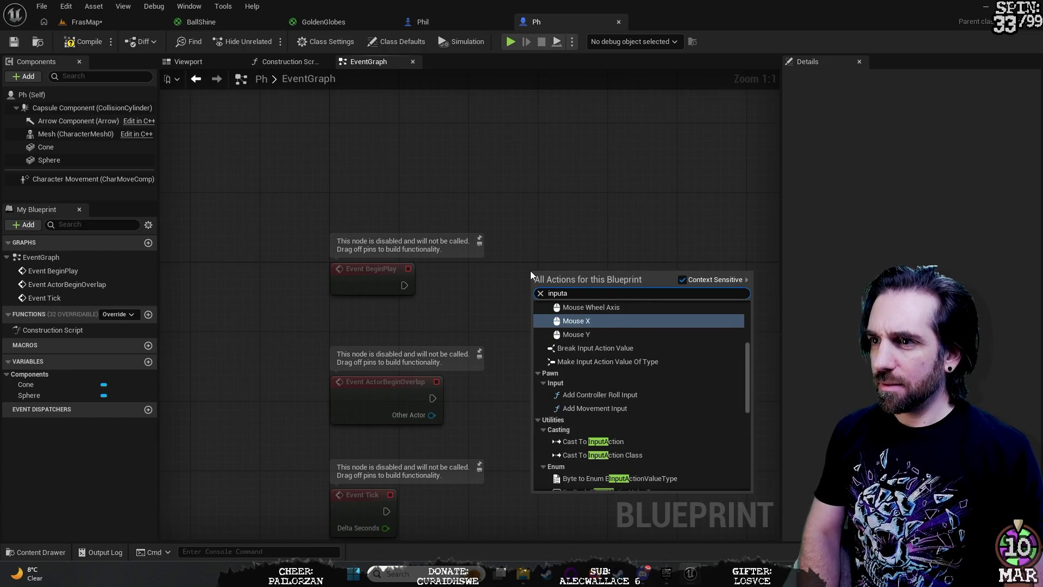
text(xi)
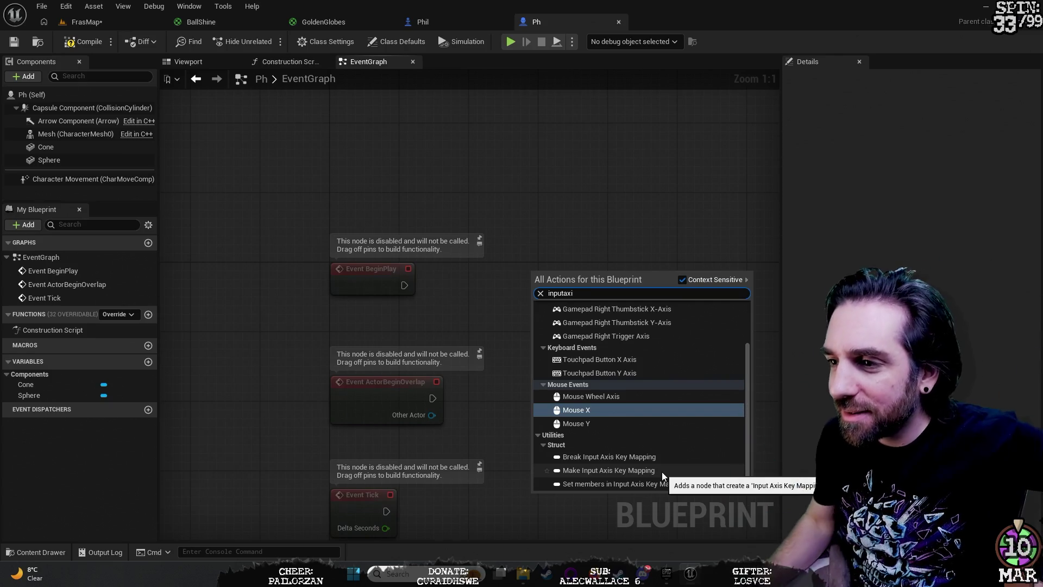
scroll(644, 401, up, 3)
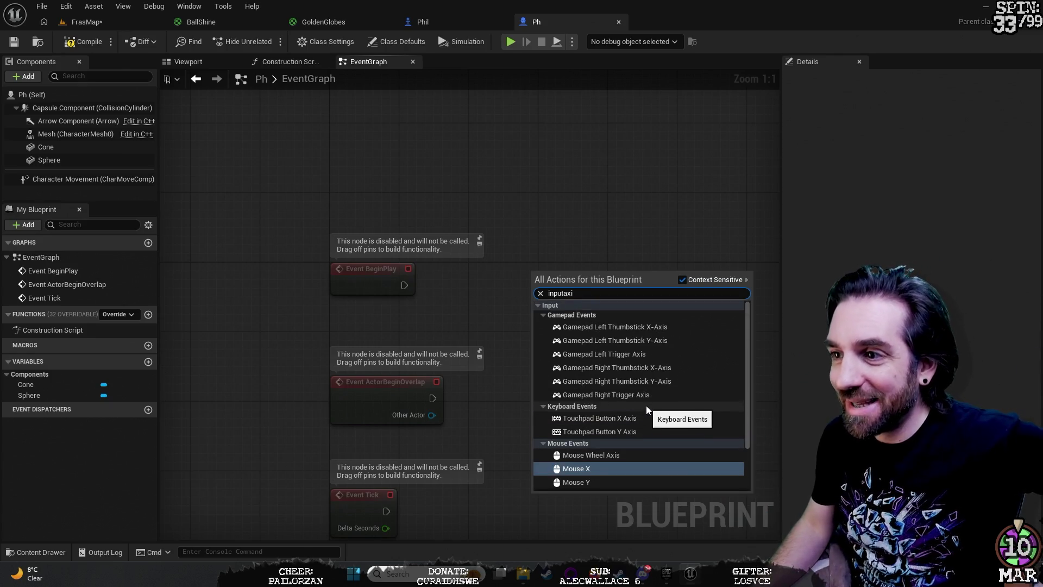
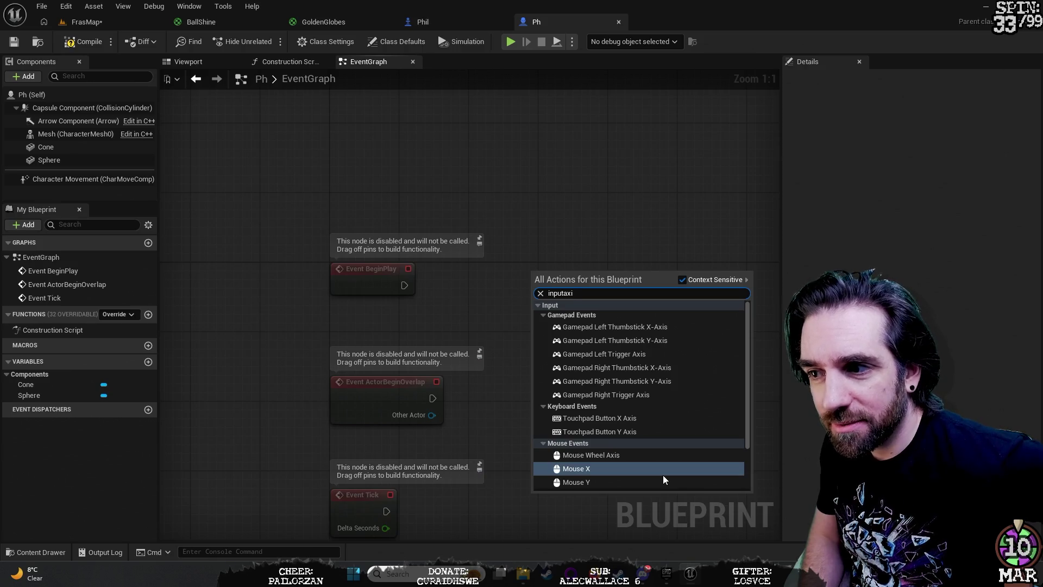
Step: Add a Mouse X axis event node, then search the action list for 'axis' and 'mouse' inputs
click(605, 471)
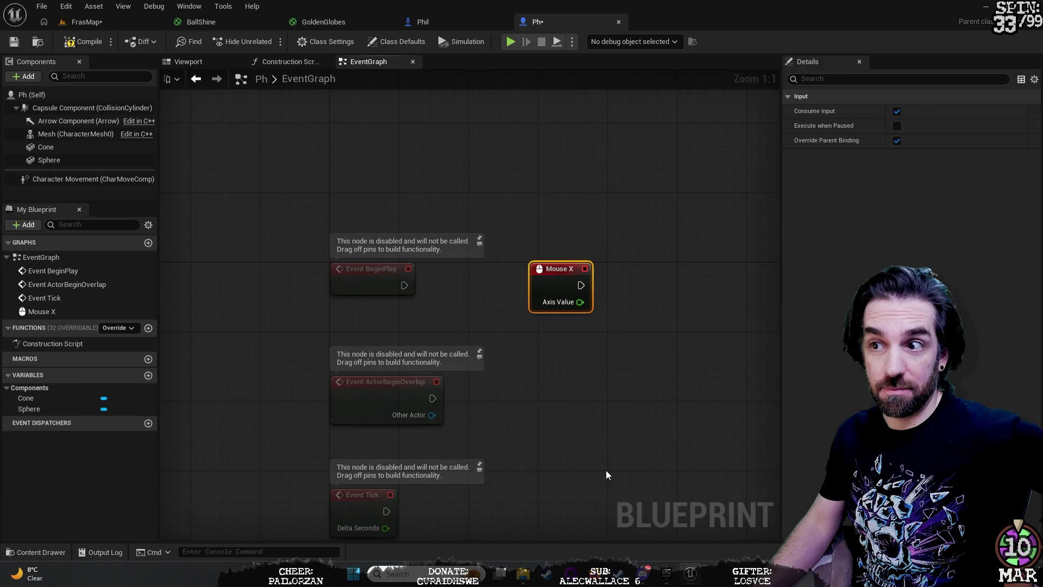
right_click(596, 387)
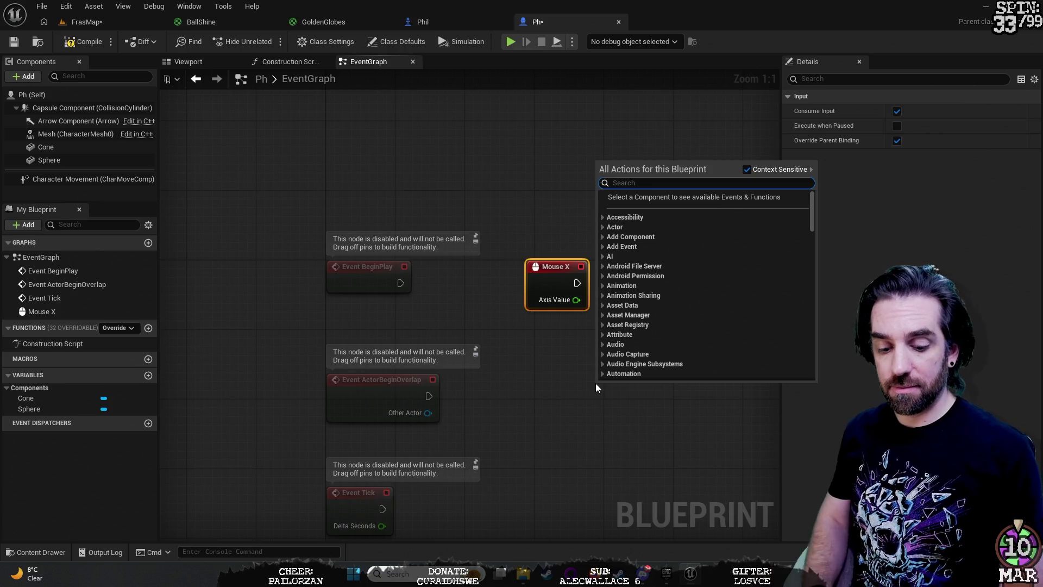
text(axis)
scroll(673, 315, down, 8)
key(BackSpace)
key(BackSpace)
key(BackSpace)
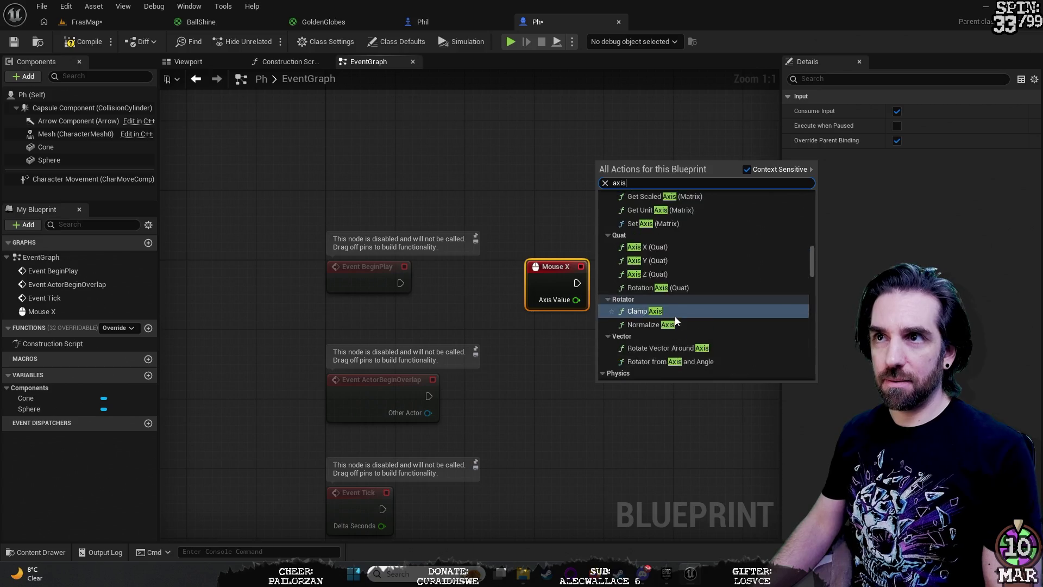
text(mouse)
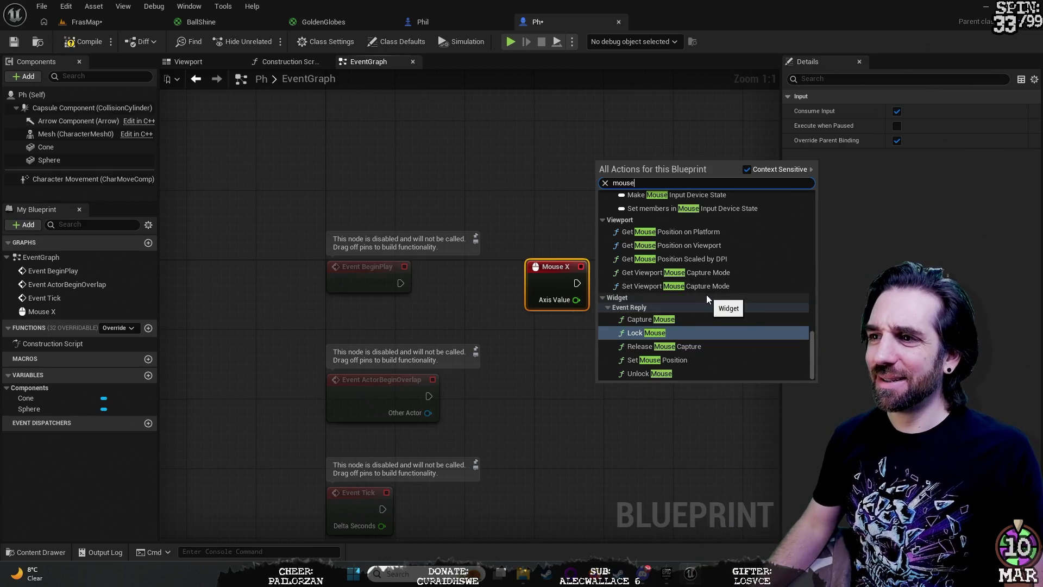
Step: Add a Get Mouse Y node, delete it, and reselect the Mouse X event node
scroll(714, 326, up, 3)
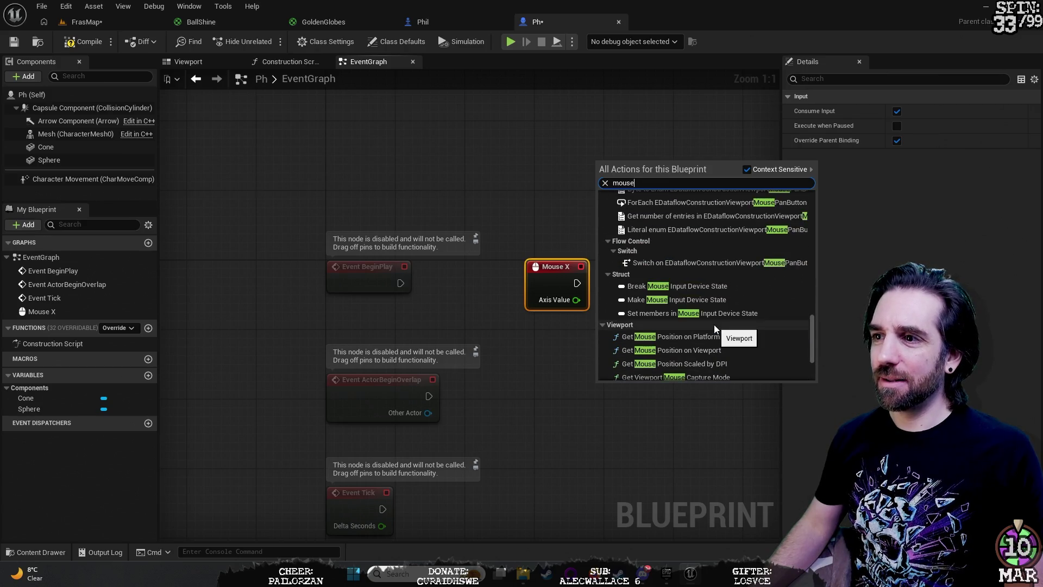
scroll(714, 324, up, 6)
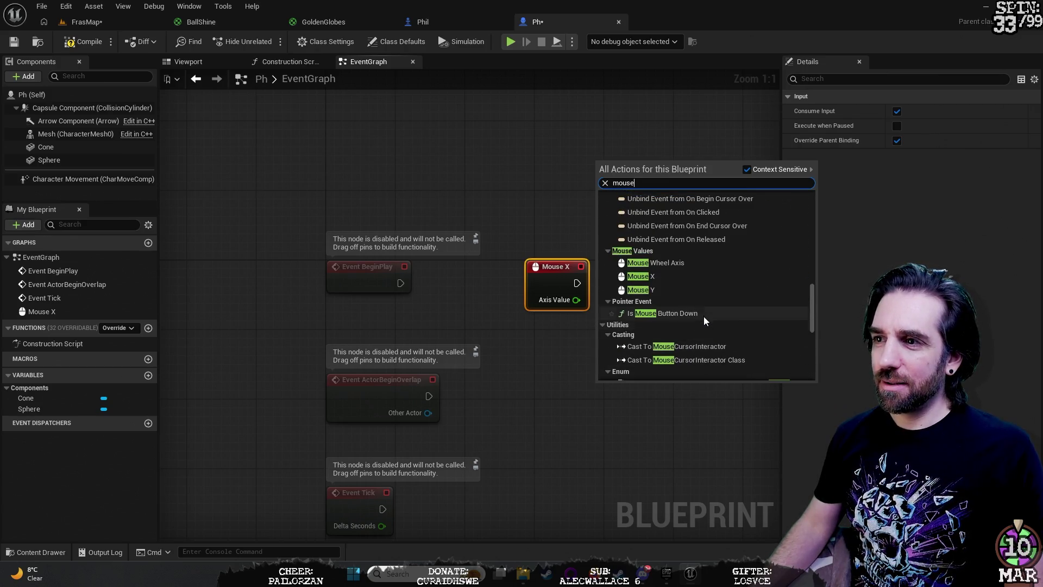
click(645, 291)
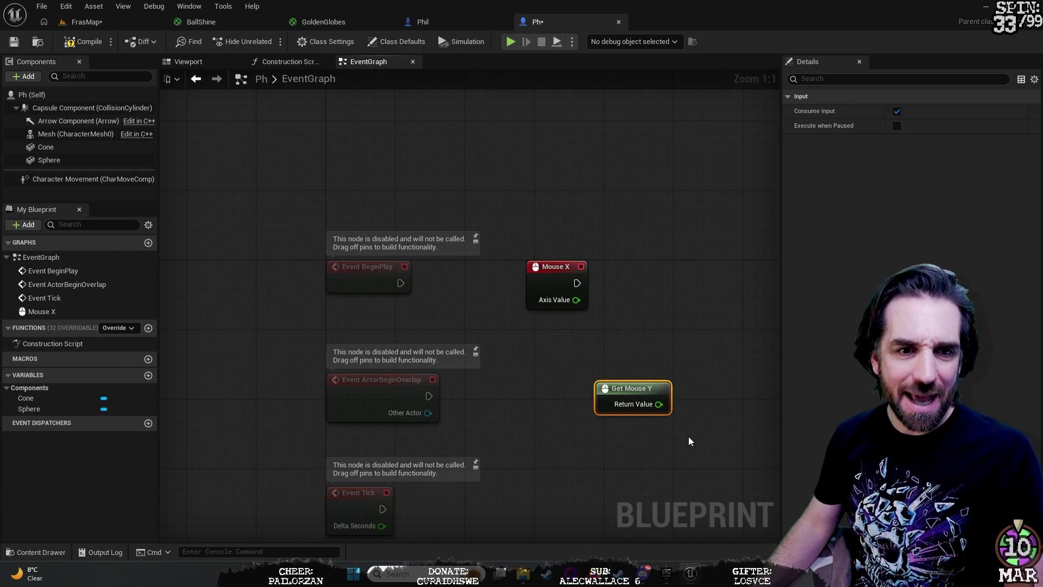
key(Delete)
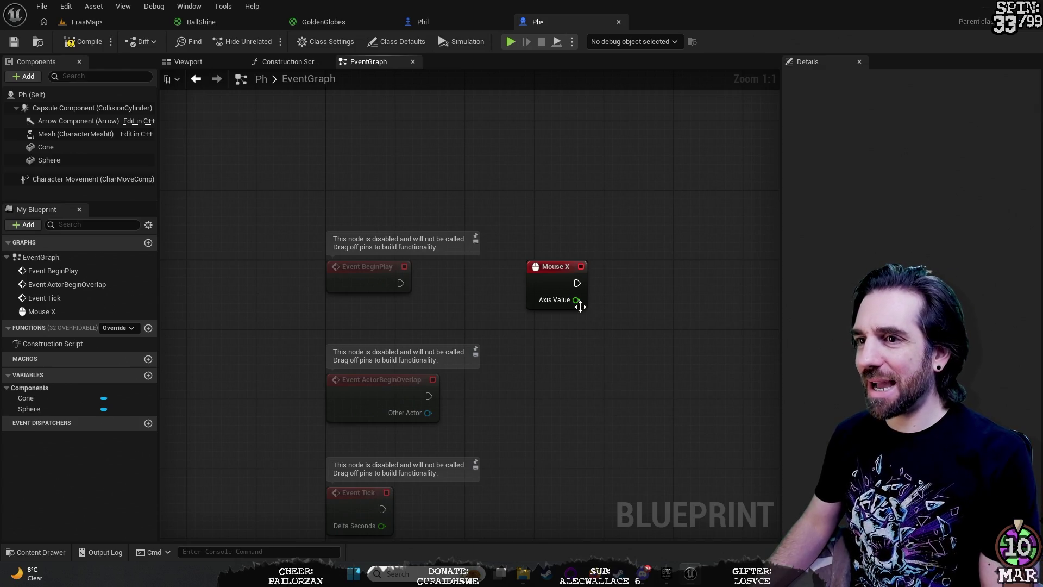
click(348, 272)
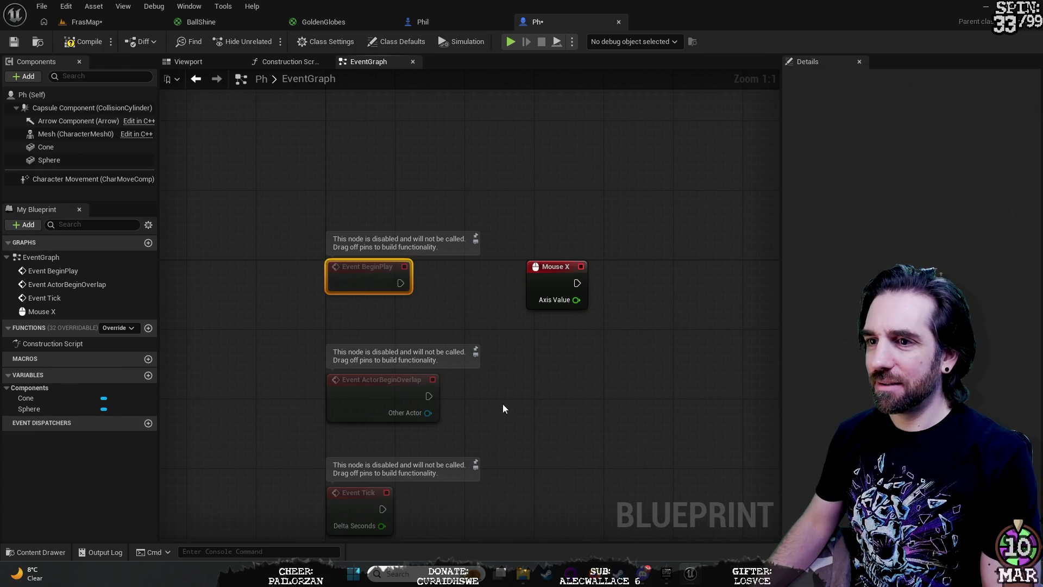
click(548, 264)
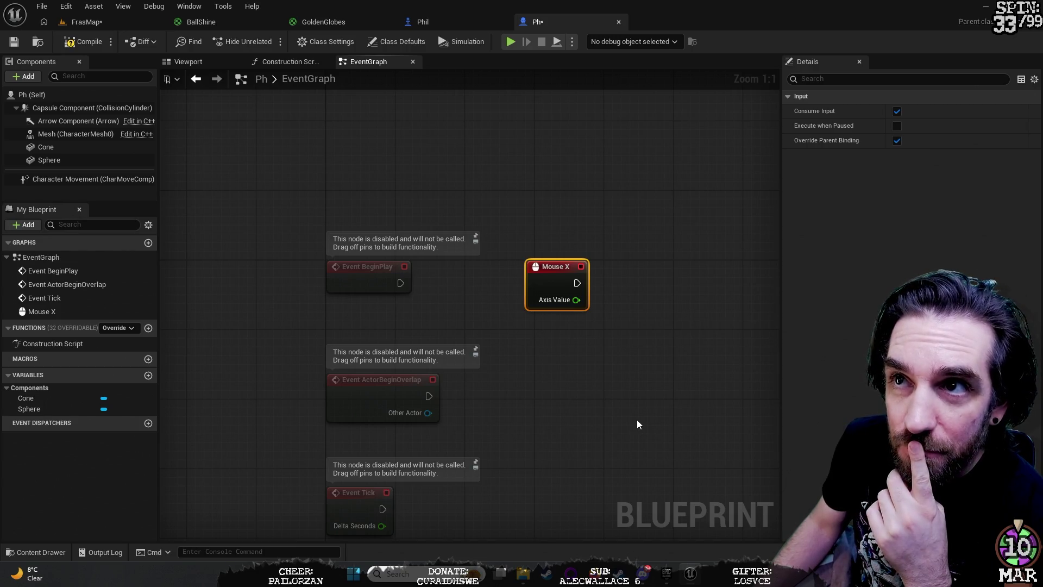
right_click(569, 357)
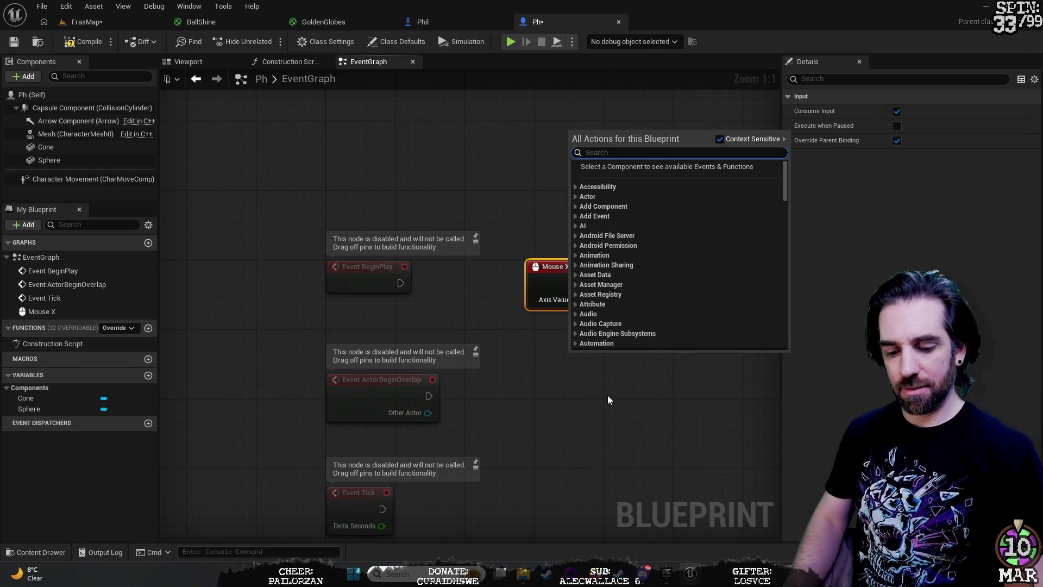
Step: Add a Mouse Y axis event via 'inputa' and place it below Mouse X
text(inputa)
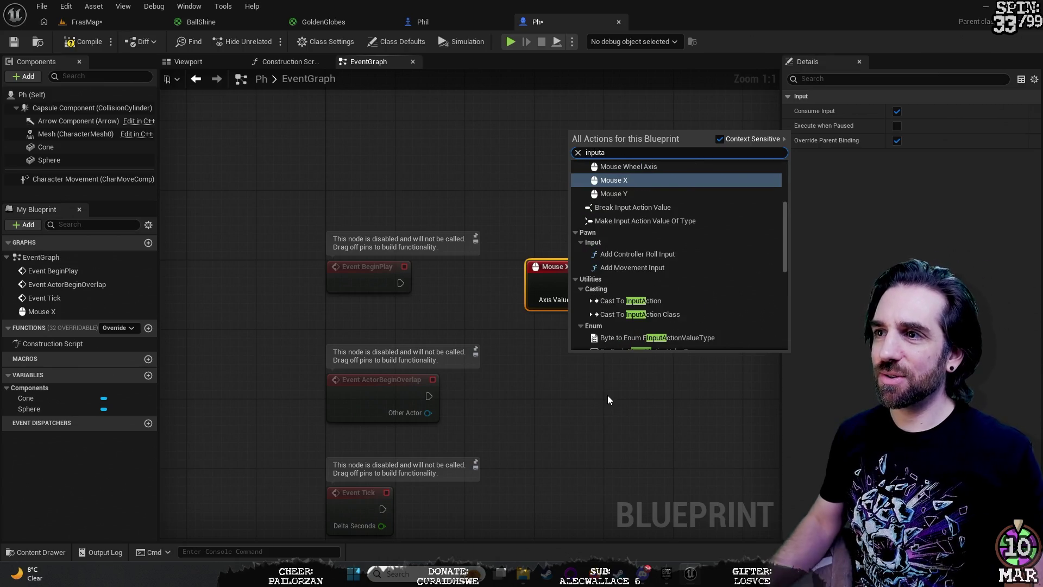
click(622, 195)
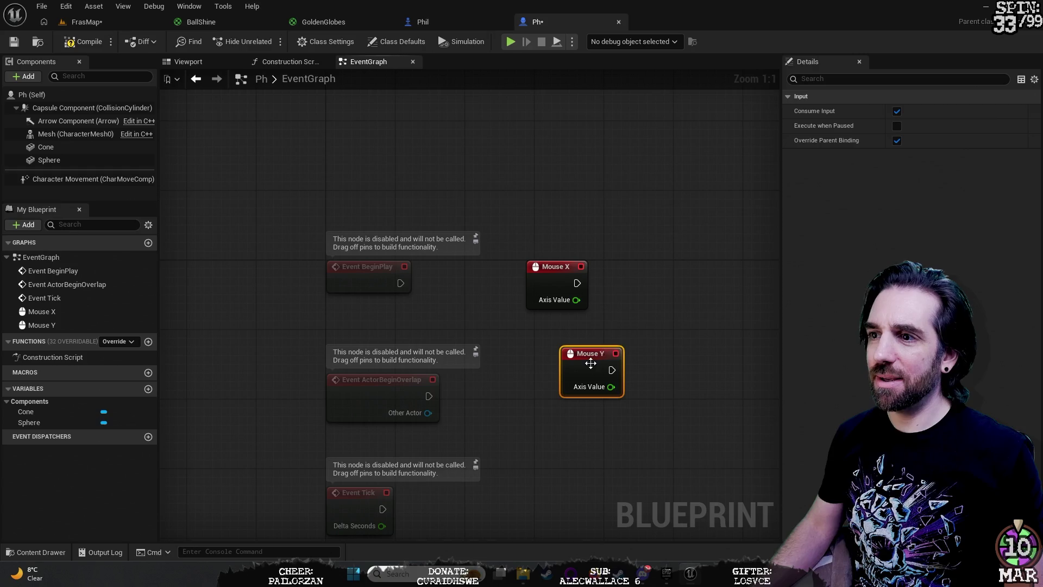
drag(586, 352, 551, 335)
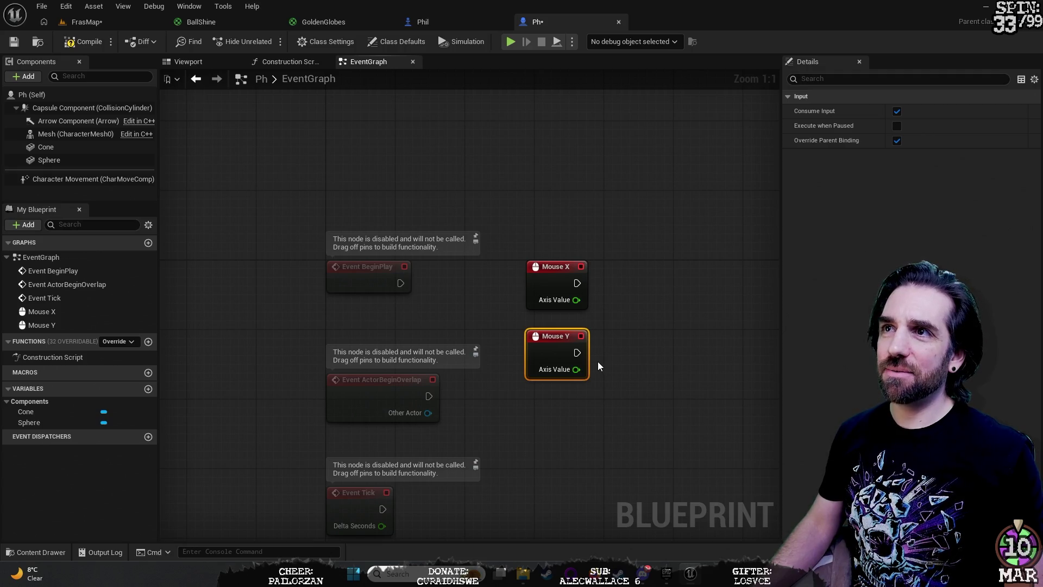
Step: Delete the Event BeginPlay, Event ActorBeginOverlap and Event Tick nodes
click(352, 271)
key(Delete)
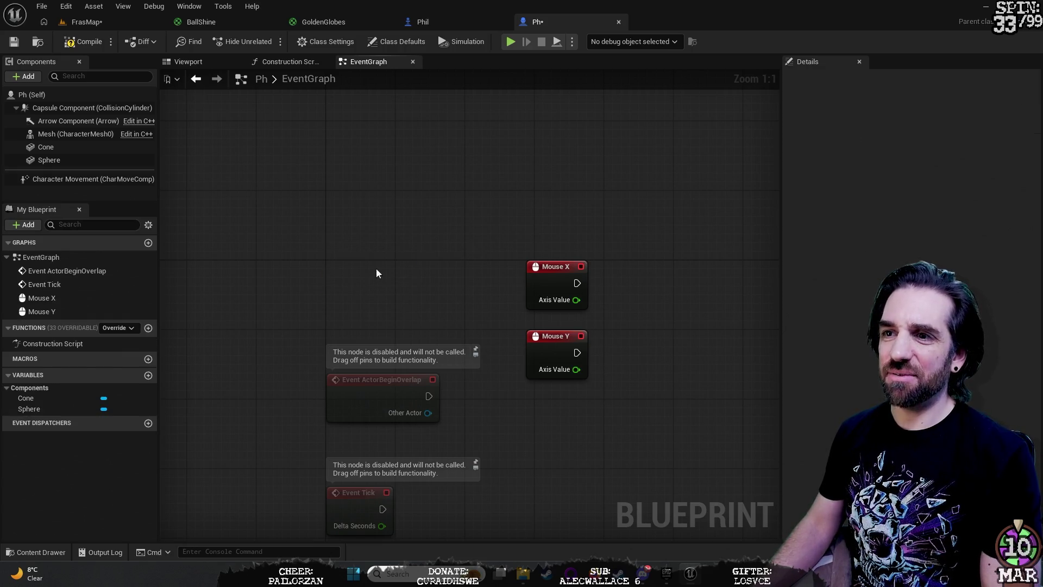
click(379, 396)
key(Delete)
click(373, 504)
key(Delete)
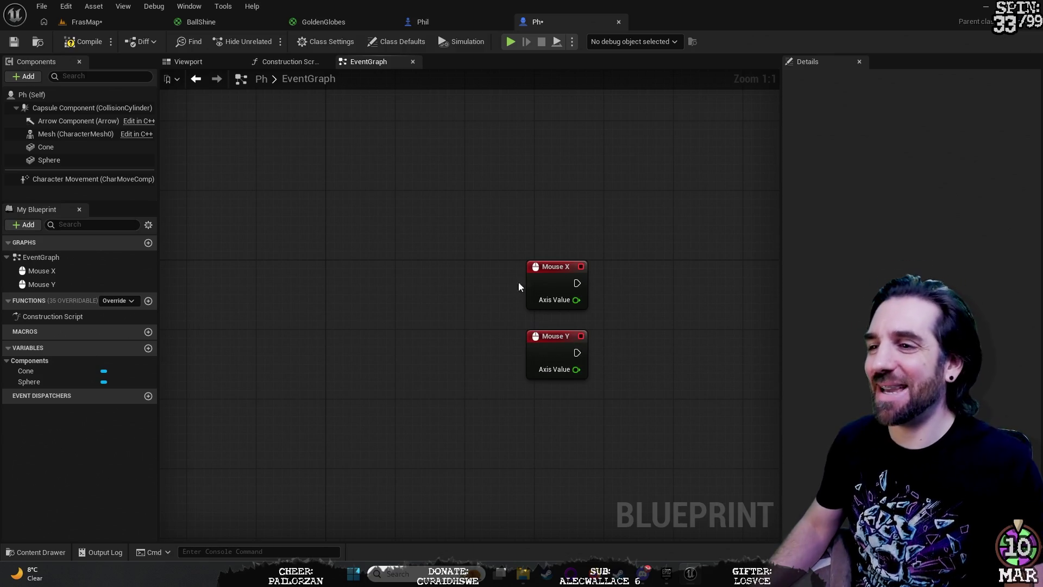
Step: Move the Mouse Y and Mouse X nodes to the left, stacked with Mouse X on top
drag(556, 342, 347, 325)
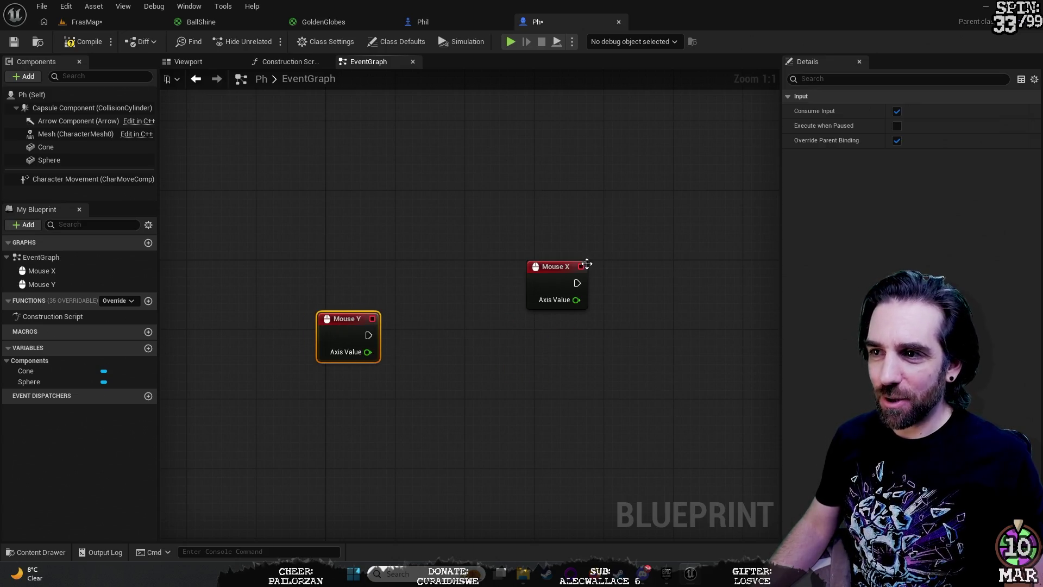
mouse_move(544, 264)
mouse_down()
mouse_move(334, 236)
mouse_move(345, 237)
mouse_up()
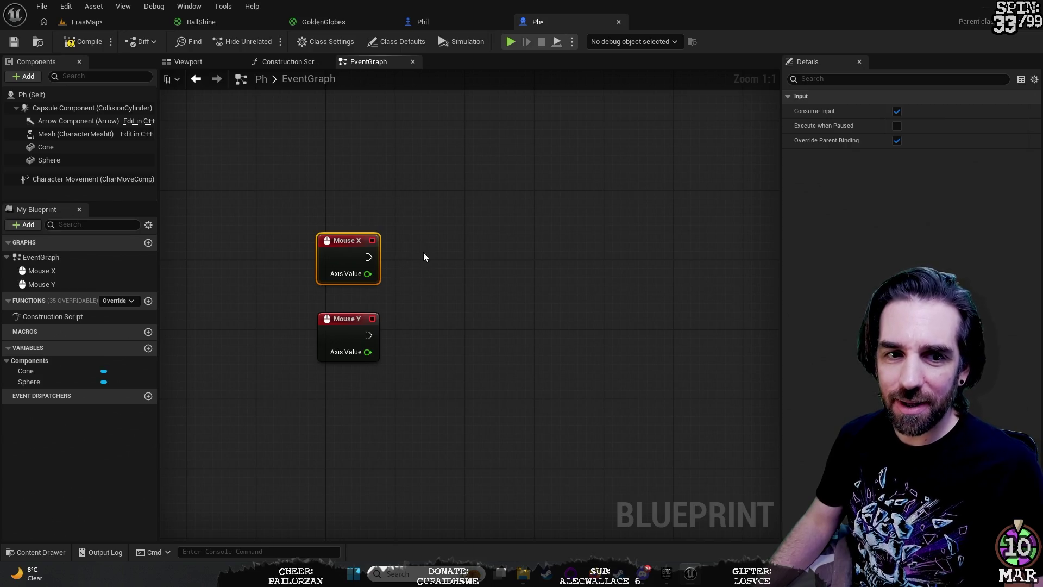
right_click(489, 227)
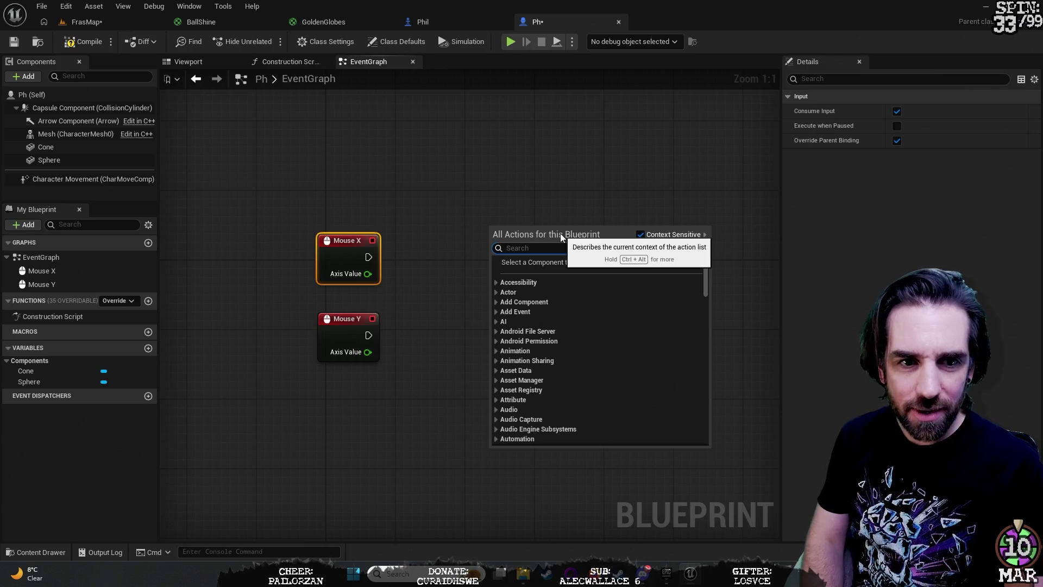
Step: Add an Add Controller Yaw Input node beside Mouse X
text(yaw)
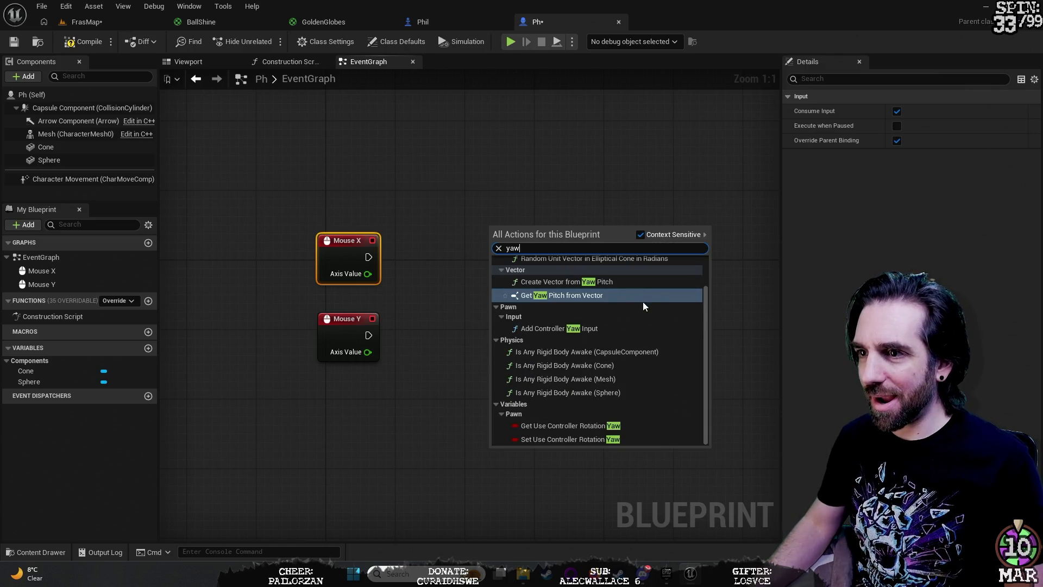
click(640, 329)
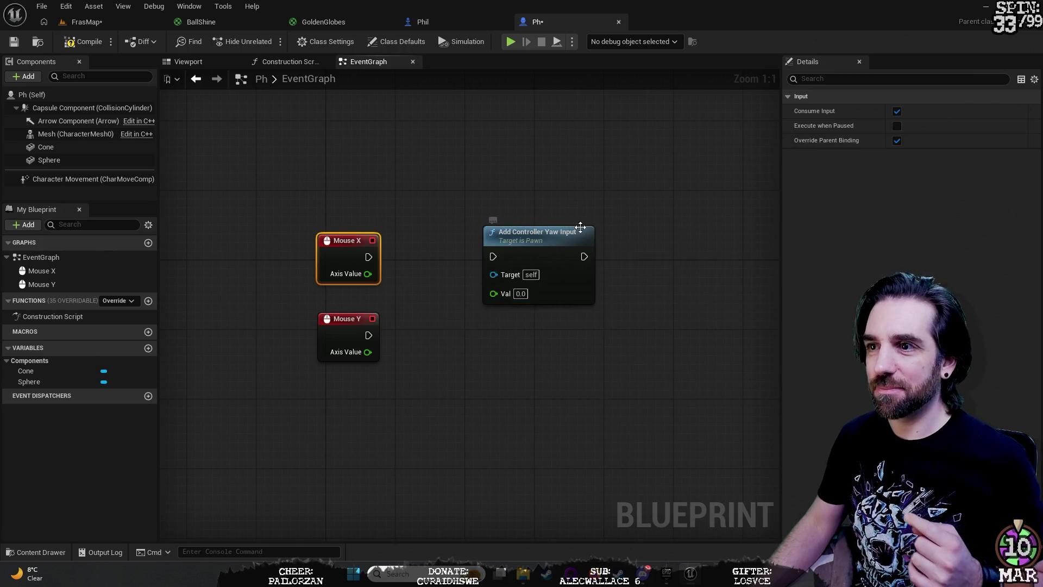
drag(562, 234, 526, 220)
Step: Add an Add Controller Pitch Input node below the yaw node
right_click(510, 334)
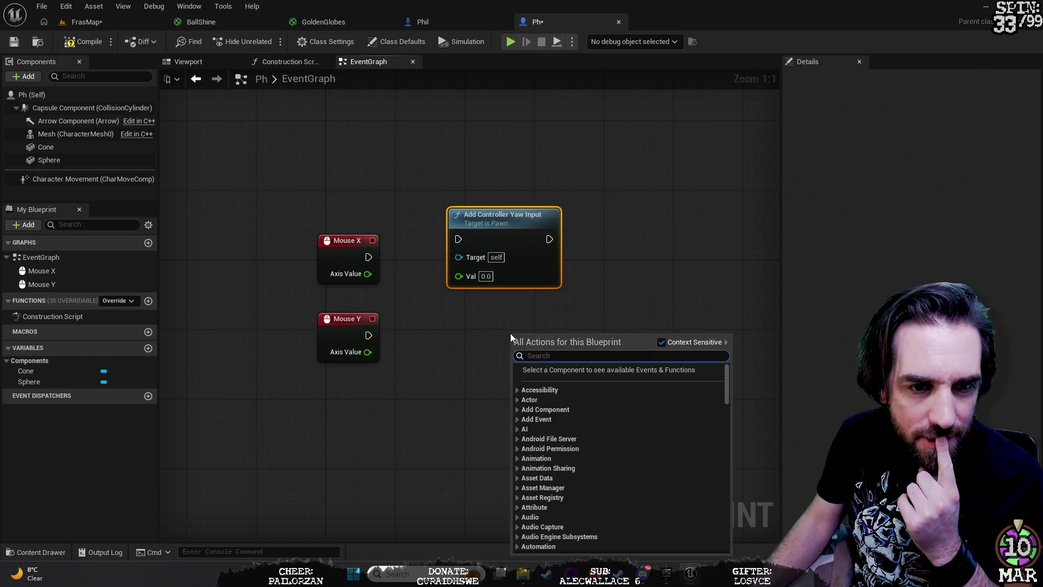
text(pitch)
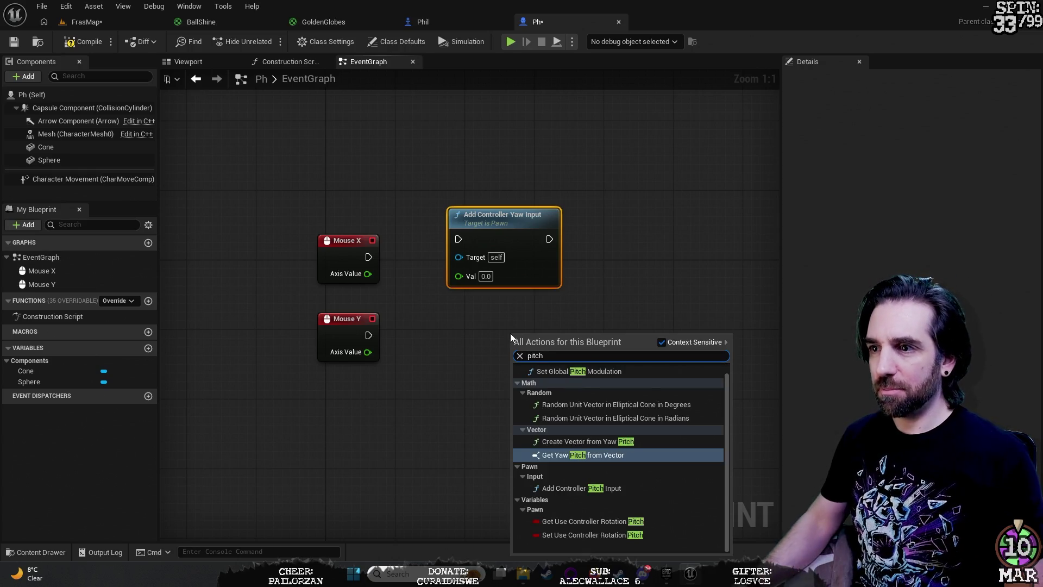
click(653, 489)
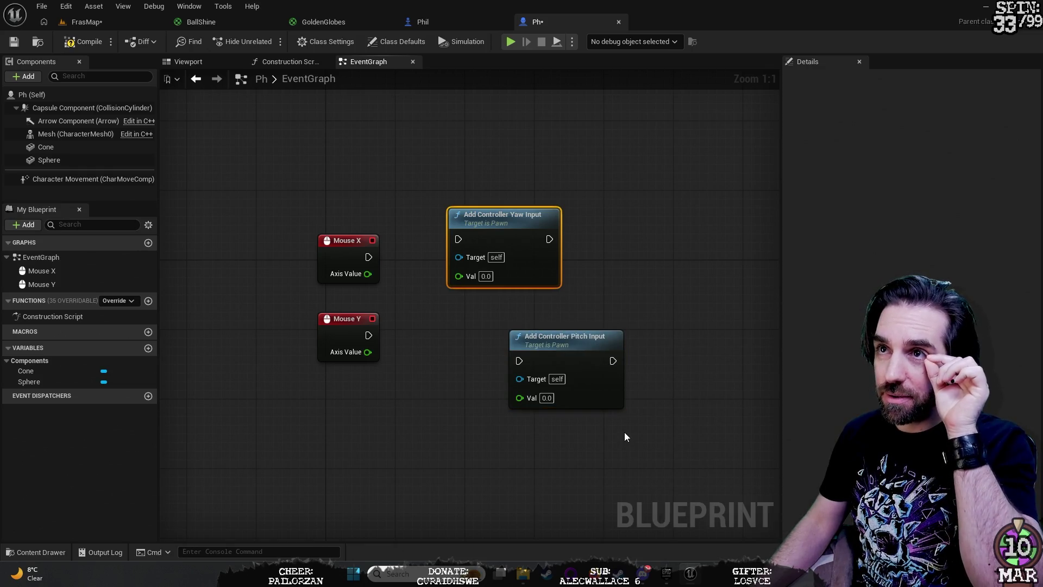
drag(582, 346, 520, 327)
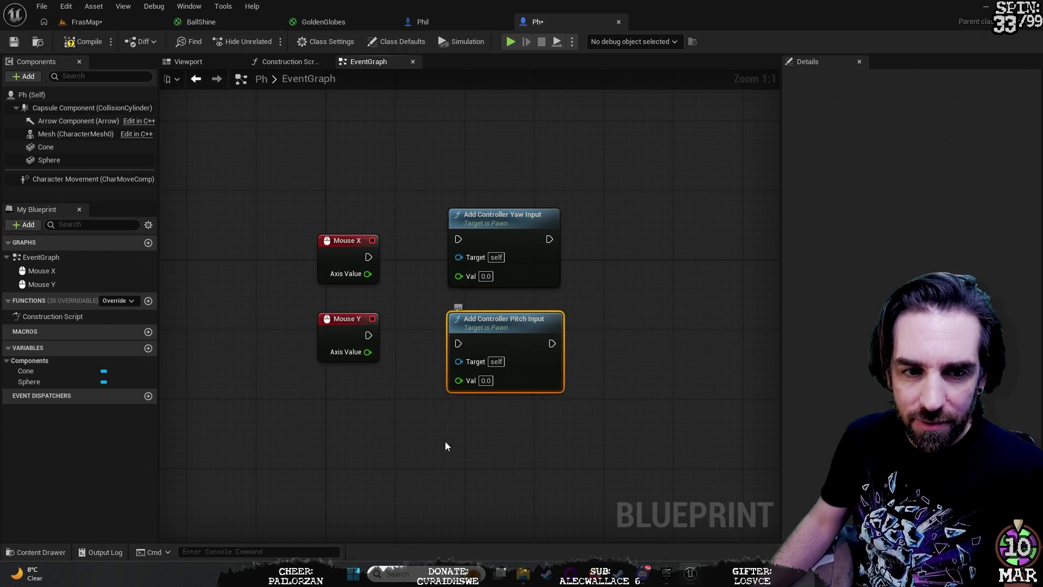
Step: Wire Mouse Y's Axis Value into pitch and Mouse X's Axis Value into yaw
drag(368, 353, 458, 379)
mouse_move(368, 273)
mouse_down()
mouse_move(478, 296)
mouse_move(458, 274)
mouse_up()
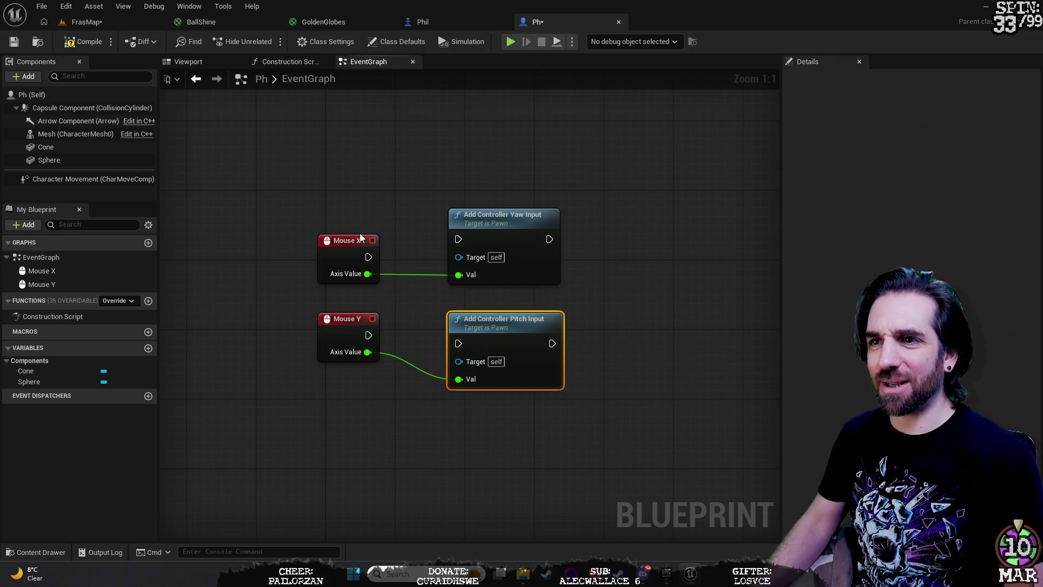
mouse_move(344, 244)
mouse_down()
mouse_move(327, 206)
mouse_move(346, 197)
mouse_up()
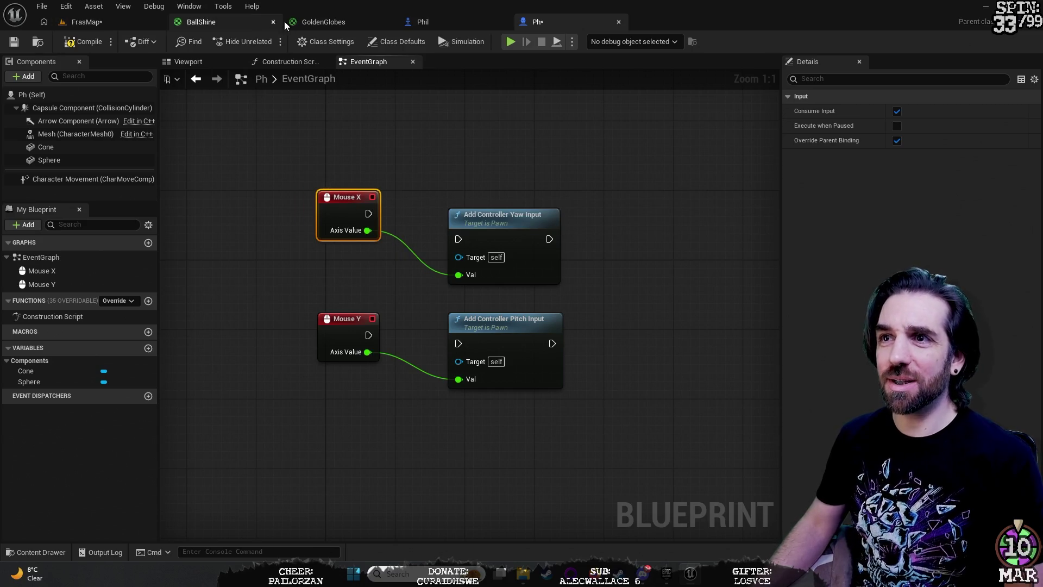
Step: Play-test the FrasMap level briefly, stop it, and return to Ph's EventGraph
click(249, 21)
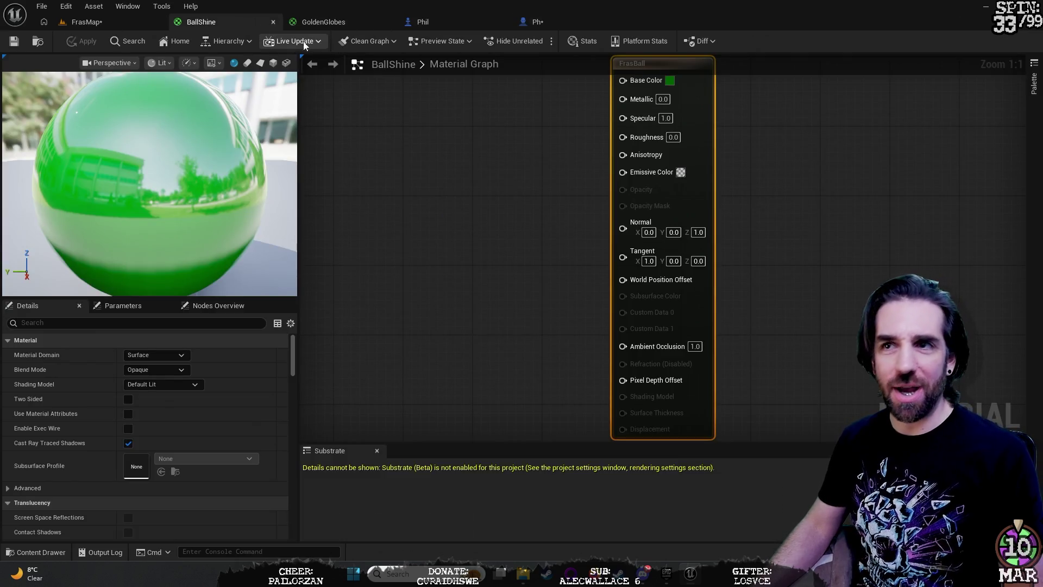
click(446, 22)
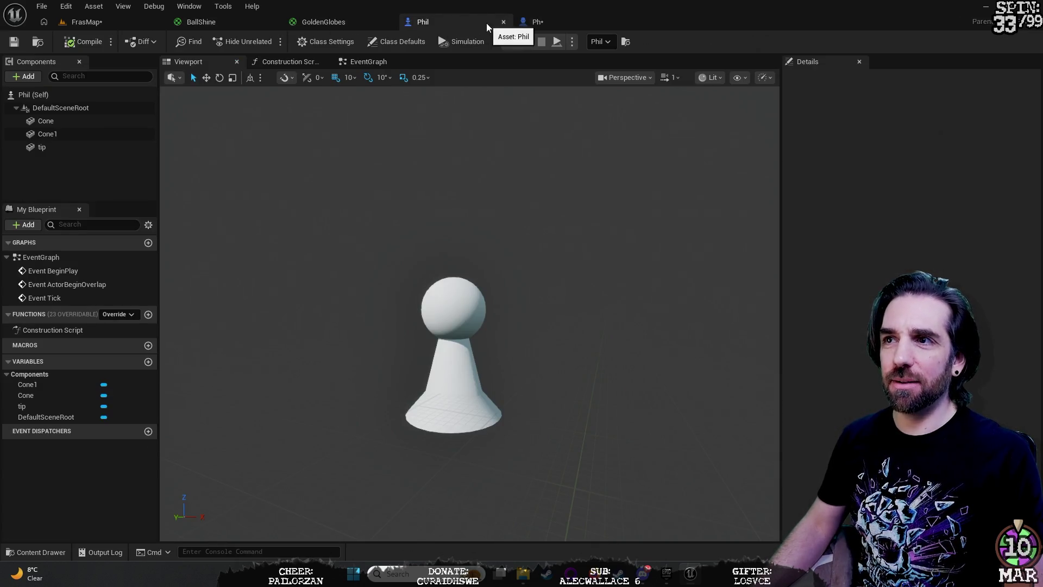
click(144, 23)
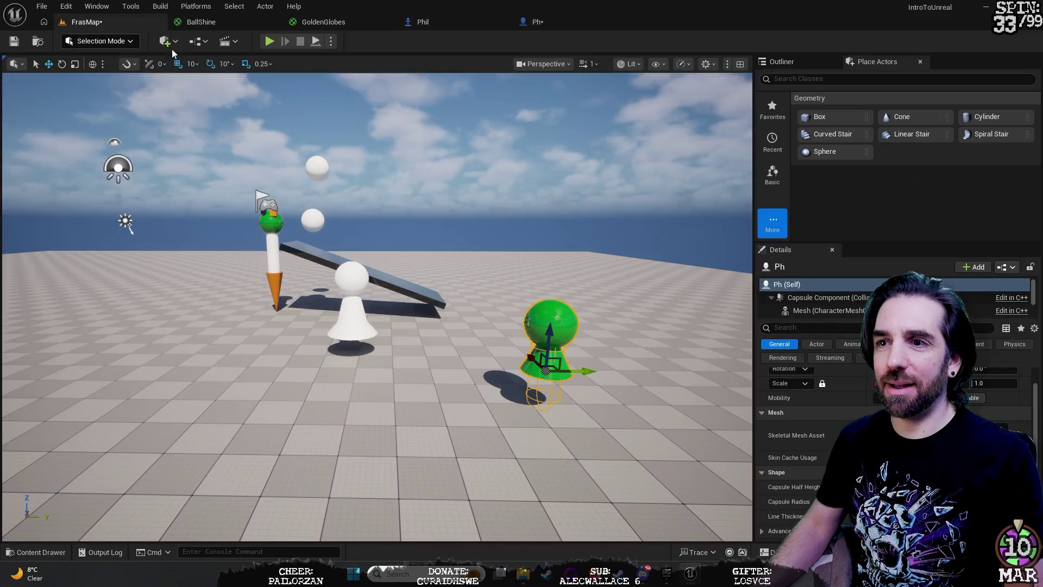
click(268, 41)
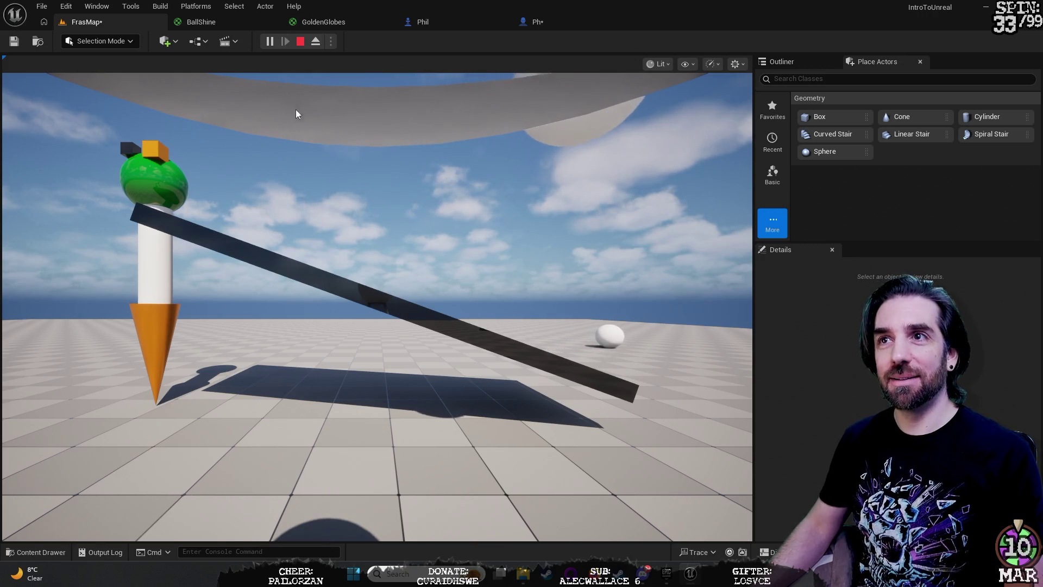
click(302, 42)
click(478, 20)
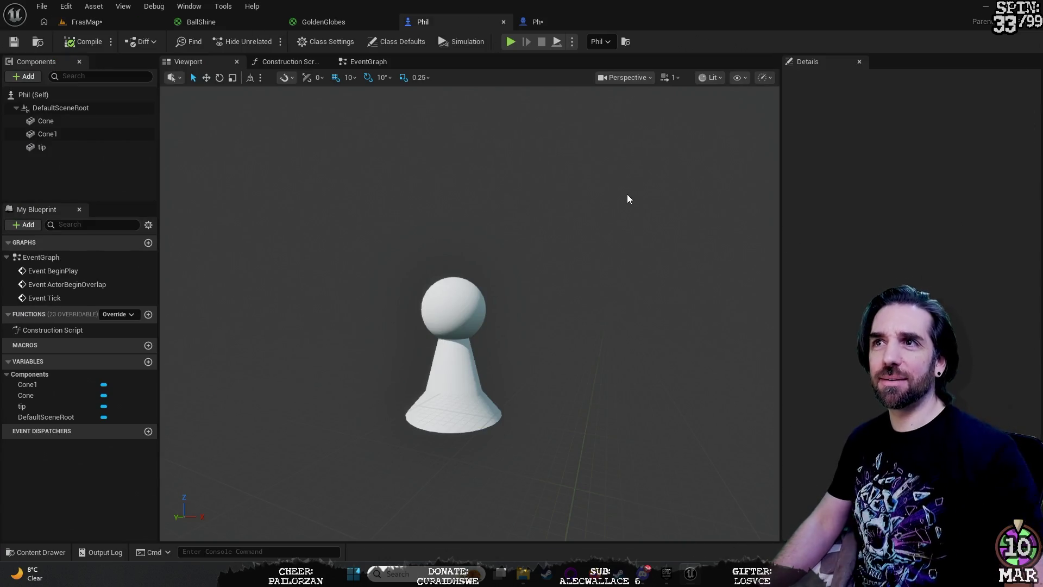
click(536, 21)
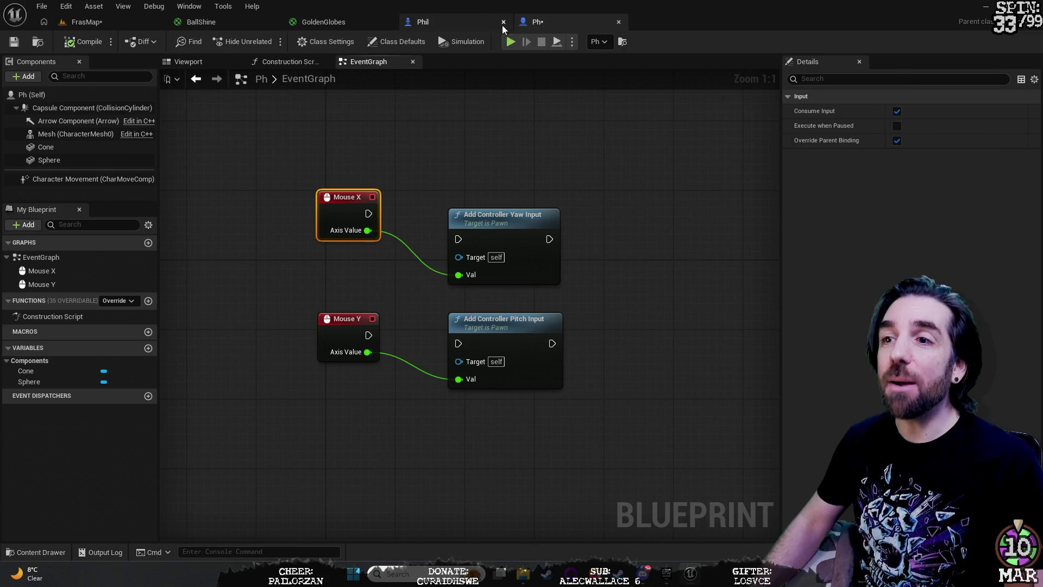
Step: Connect Mouse X exec to Add Controller Yaw Input and Mouse Y exec to Pitch Input, then align the nodes
mouse_move(367, 213)
mouse_down()
mouse_move(442, 244)
mouse_move(458, 239)
mouse_up()
drag(369, 336, 457, 344)
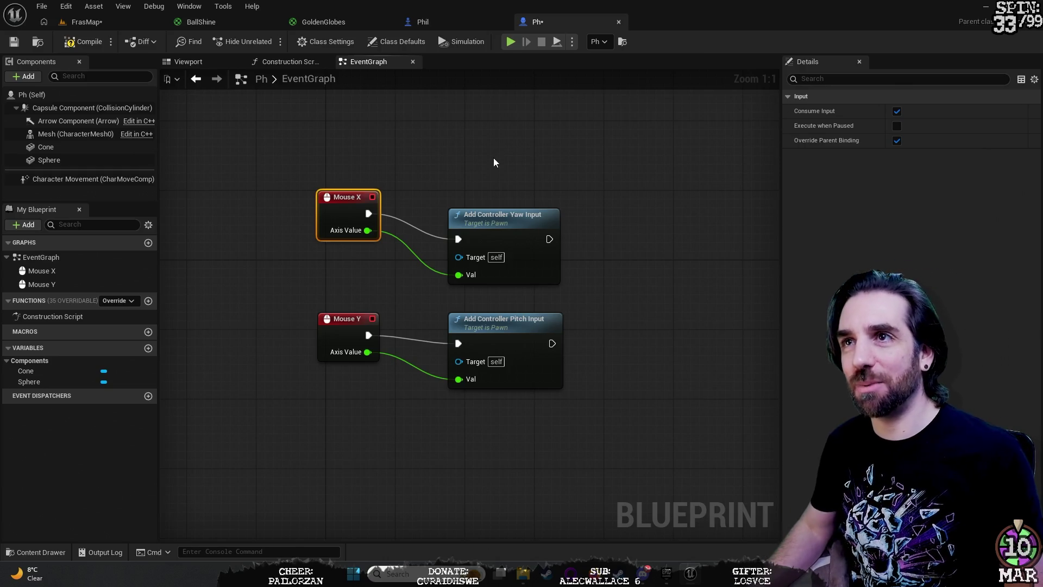
drag(337, 195, 348, 218)
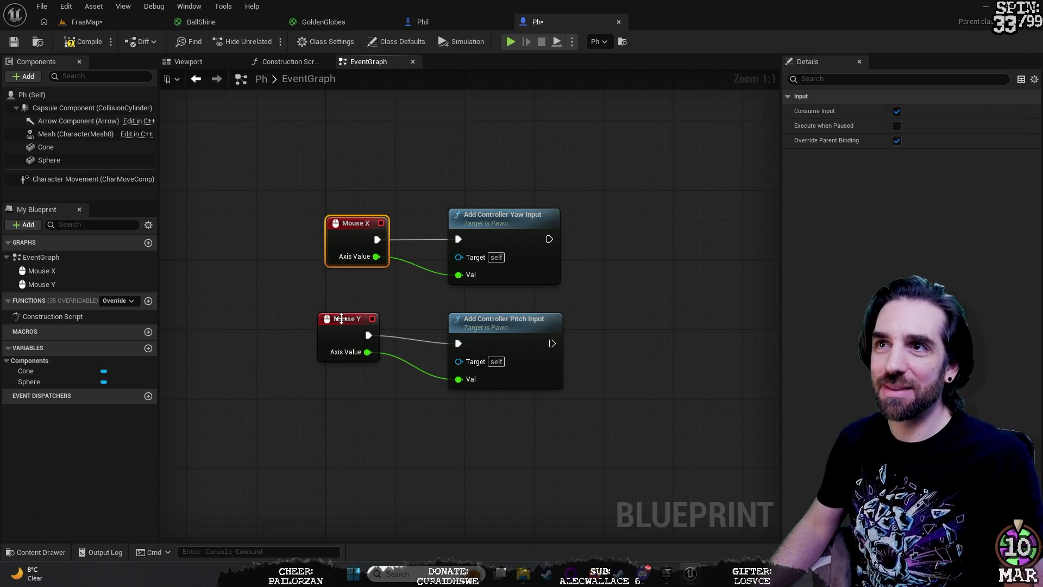
drag(338, 327, 357, 328)
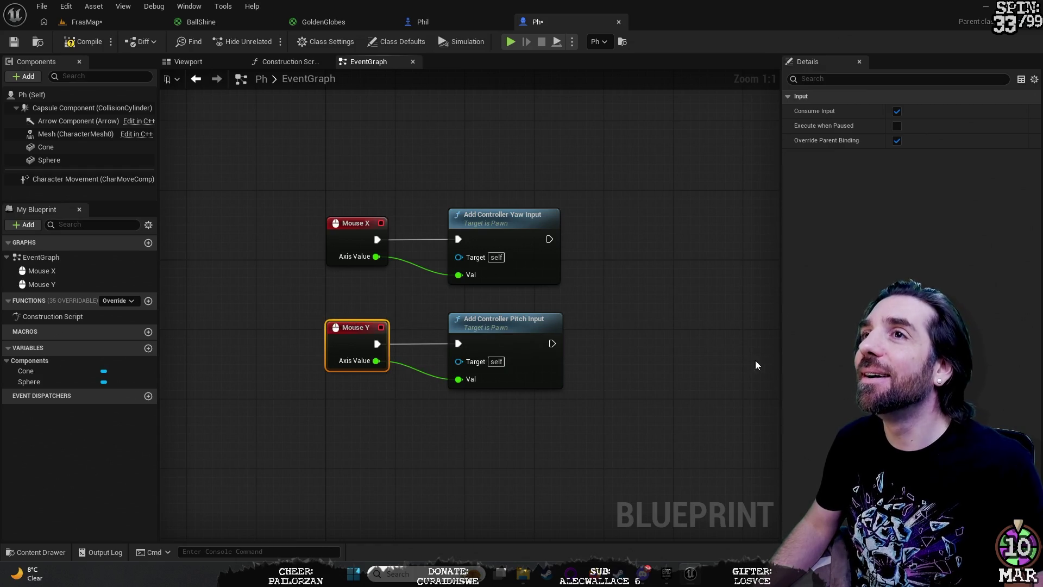
click(687, 399)
mouse_move(529, 414)
mouse_down()
mouse_move(452, 396)
mouse_move(361, 351)
mouse_move(390, 369)
mouse_up()
mouse_move(516, 314)
mouse_down()
mouse_move(510, 282)
mouse_move(527, 233)
mouse_move(522, 261)
mouse_move(512, 251)
mouse_up()
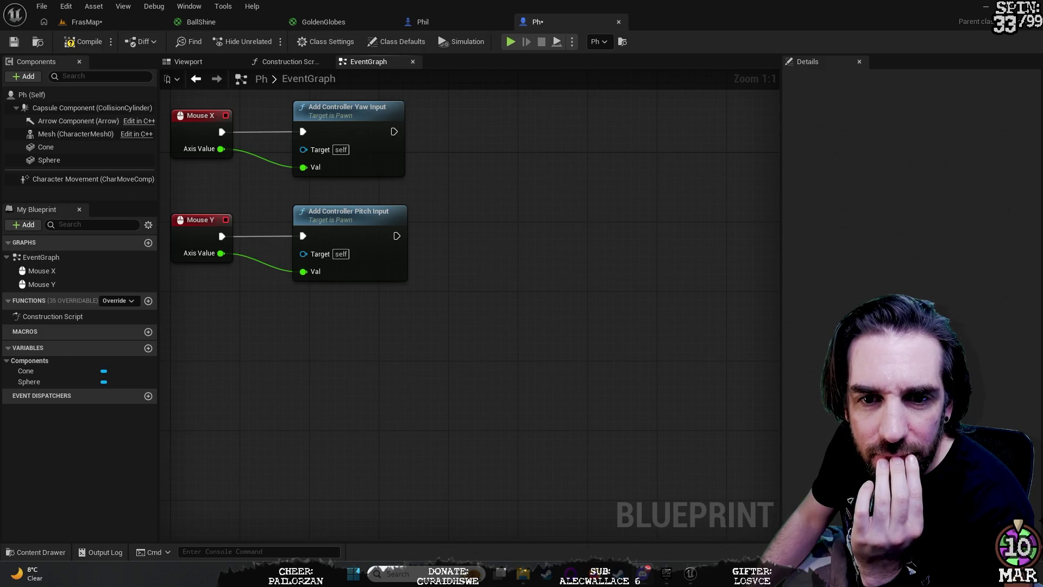
mouse_move(594, 198)
mouse_down()
mouse_move(558, 205)
mouse_move(591, 216)
mouse_move(578, 225)
mouse_move(626, 216)
mouse_up()
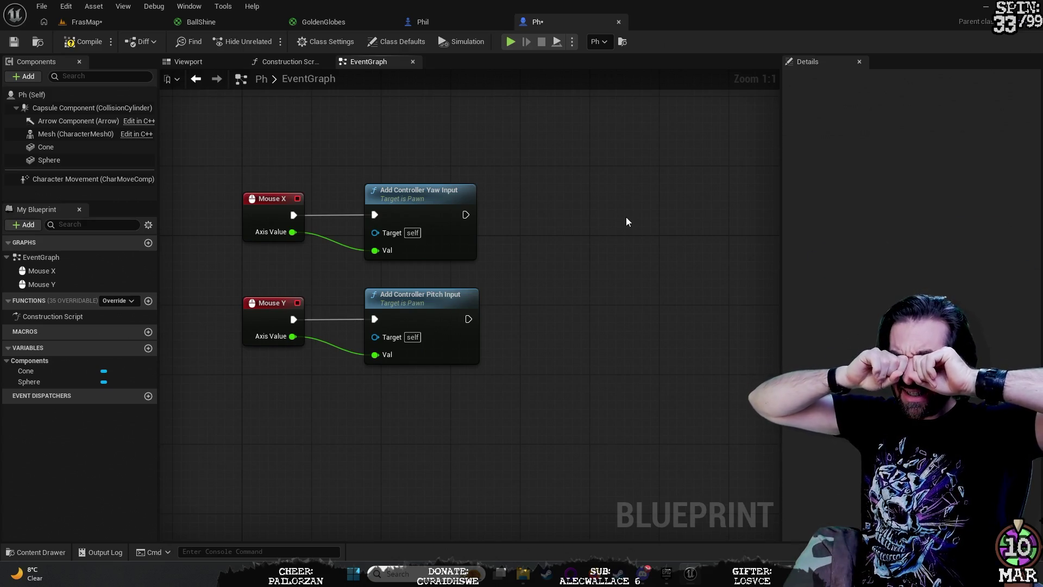
Step: In FrasMap, frame the green Ph pawn beside the white Phil pawn, then select Phil
click(132, 20)
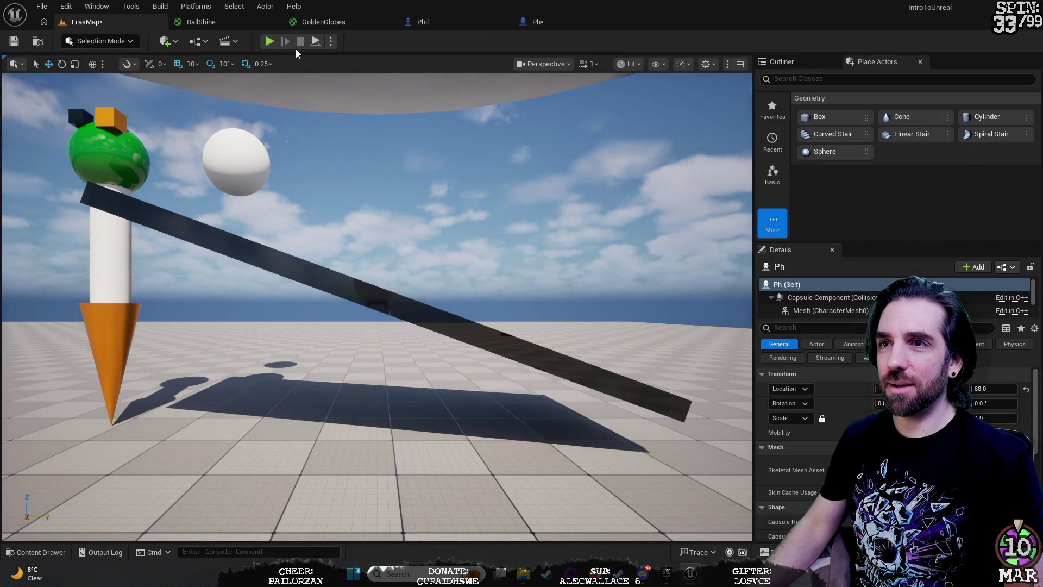
key(f)
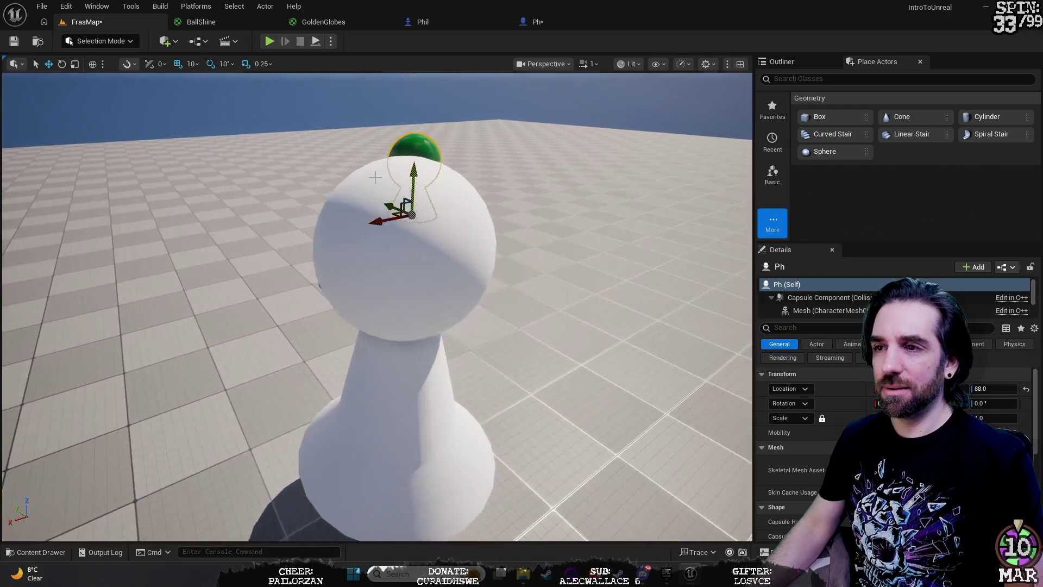
key(s)
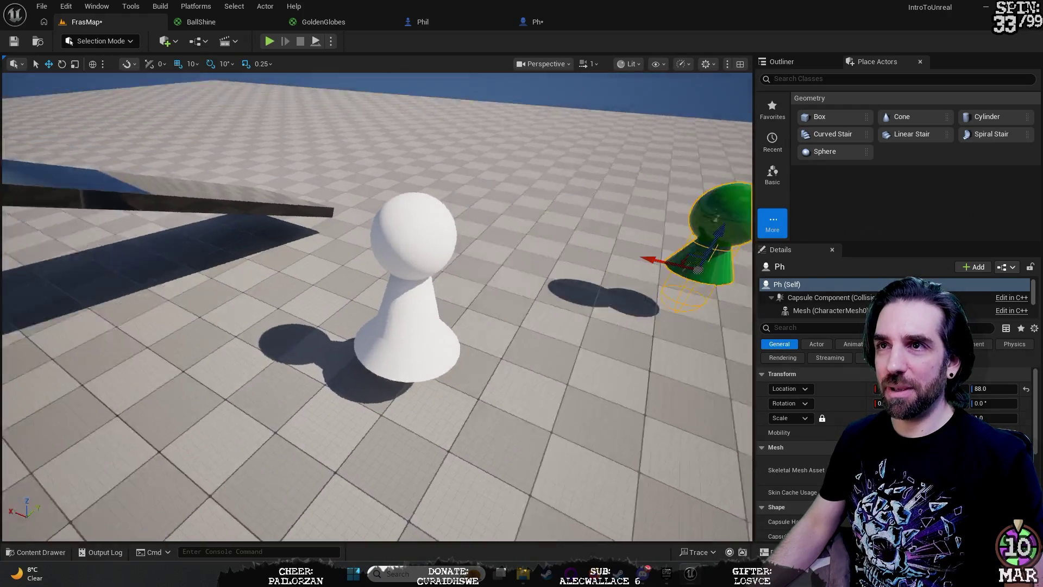
key(a)
key(f)
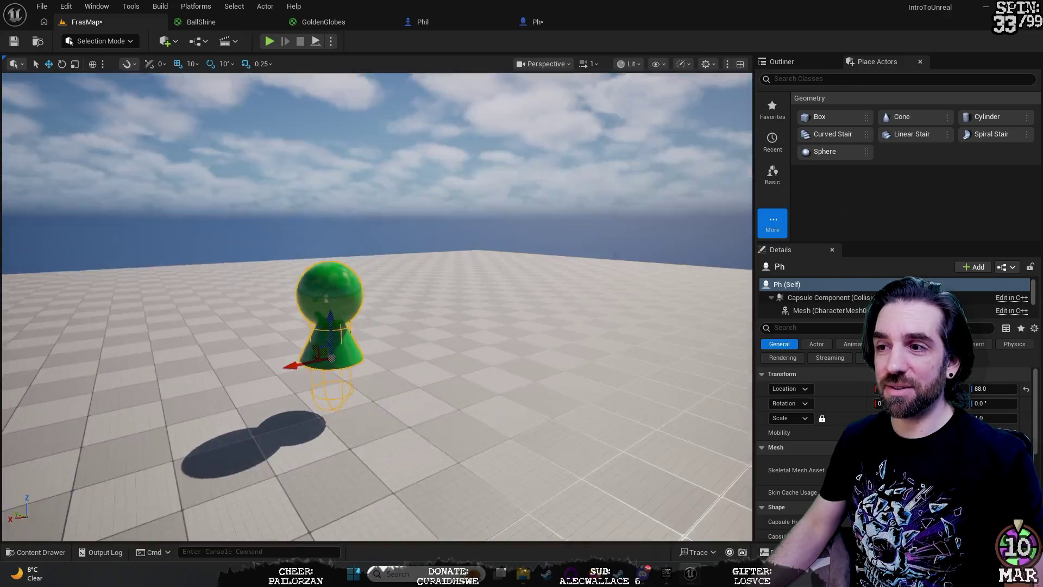
key(a)
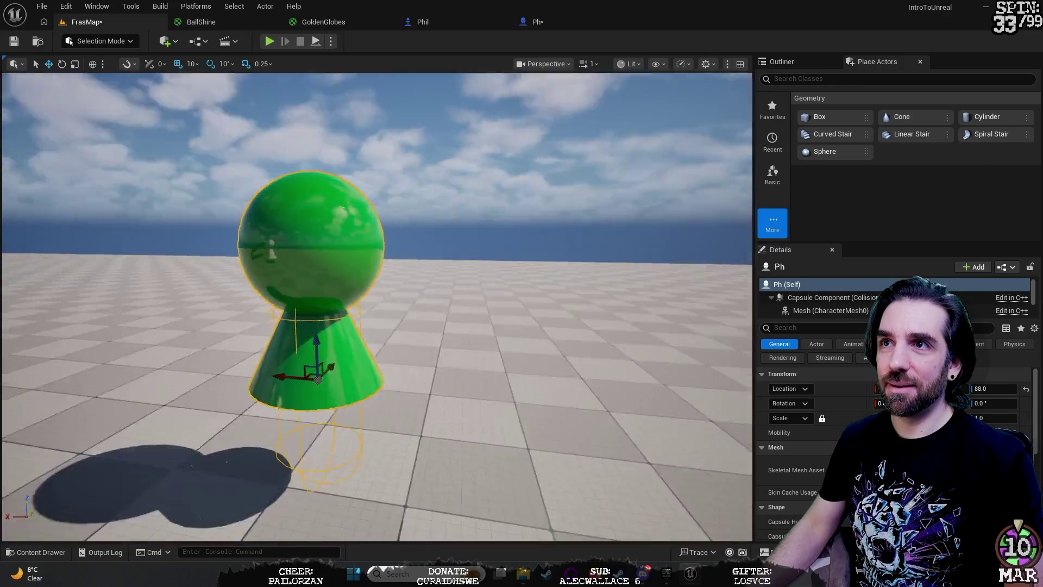
key(d)
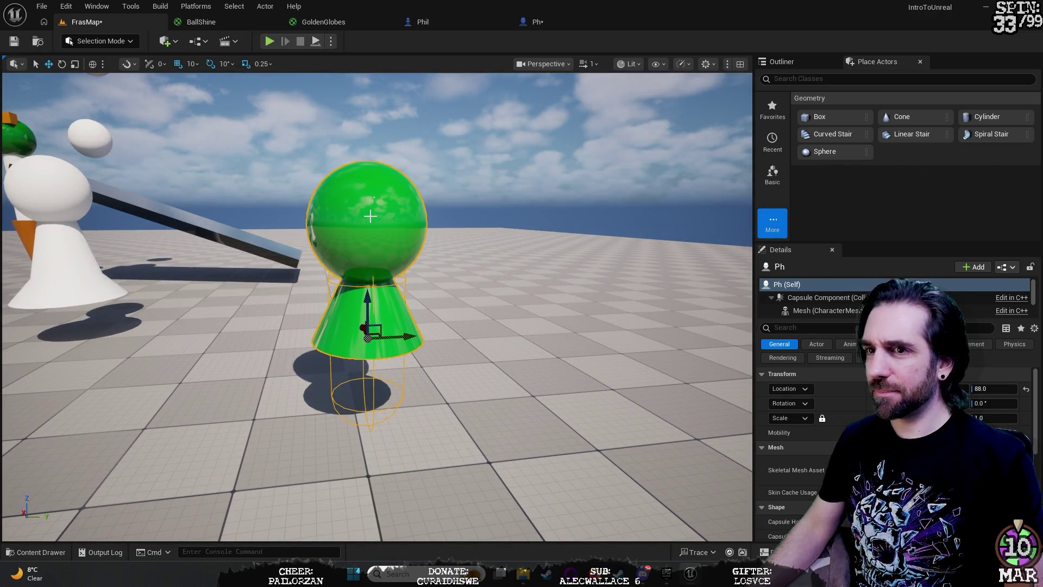
click(64, 246)
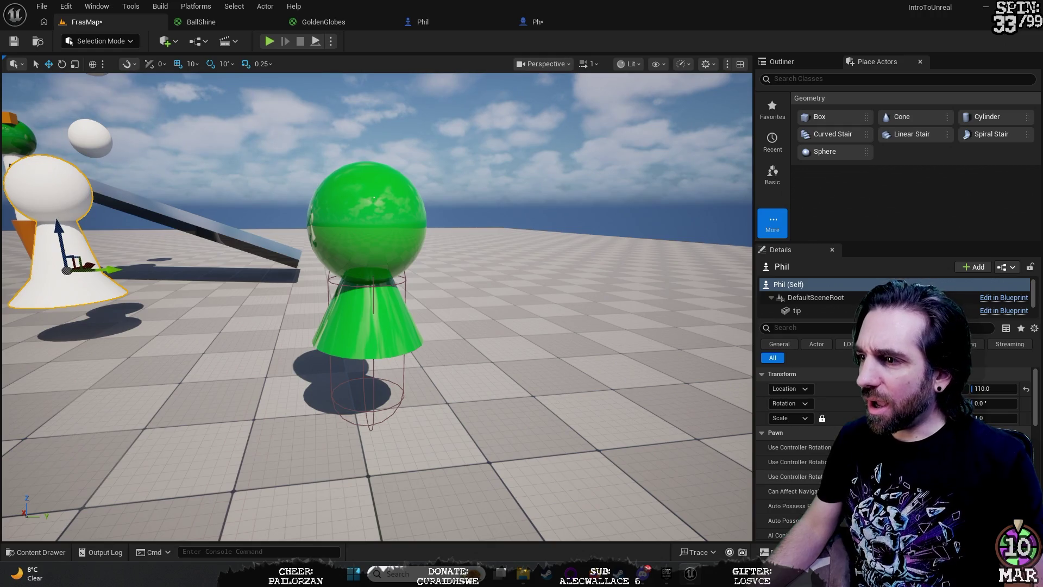
Step: Scroll Phil's Details to the Pawn section, then select the green Ph character
scroll(798, 434, down, 2)
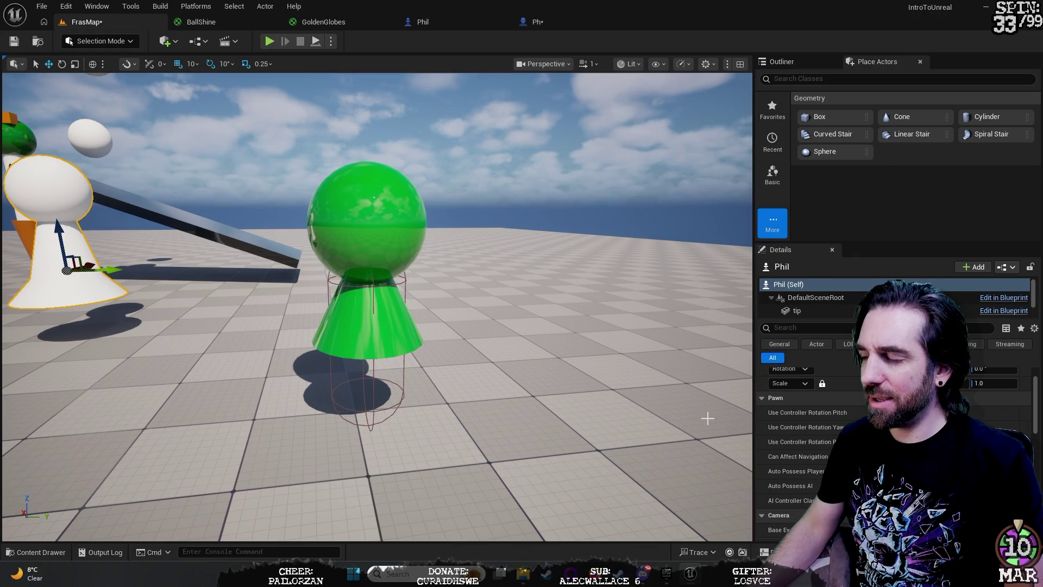
click(410, 304)
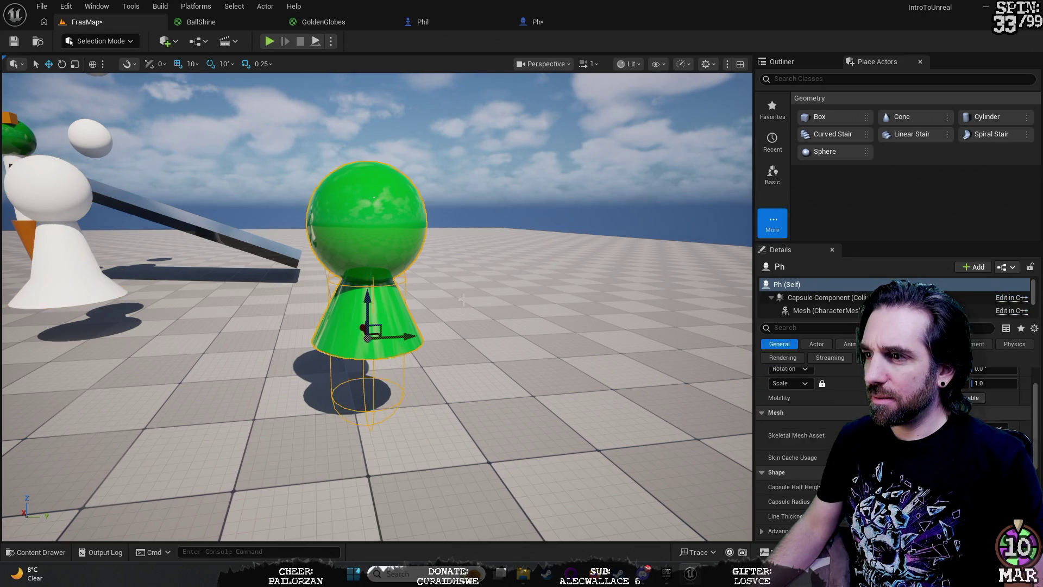
Step: Scroll through Ph's Details from Transform and Physics down through Character Movement to Actor
scroll(793, 413, up, 2)
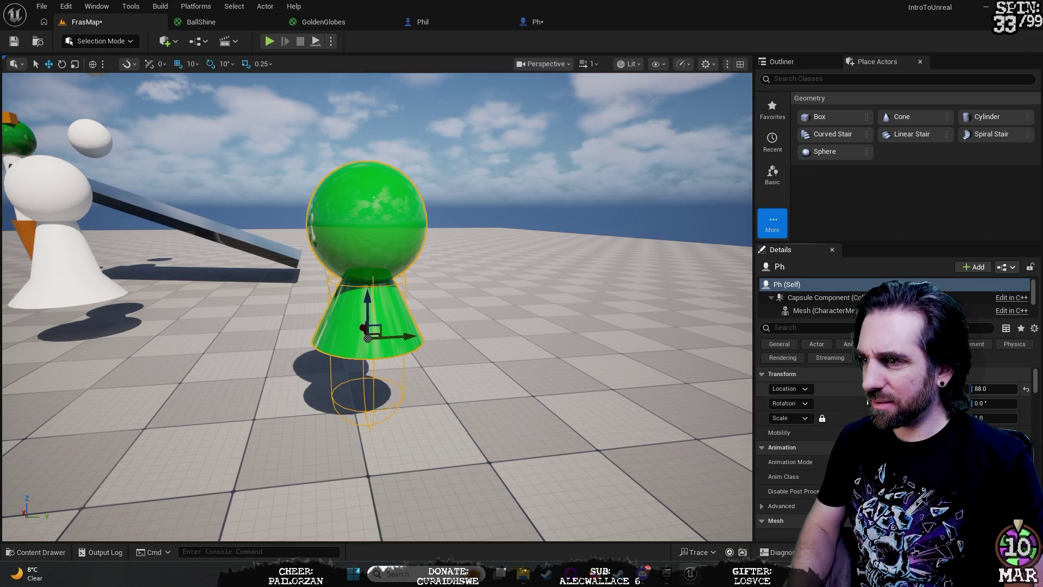
scroll(804, 476, down, 5)
scroll(803, 476, down, 5)
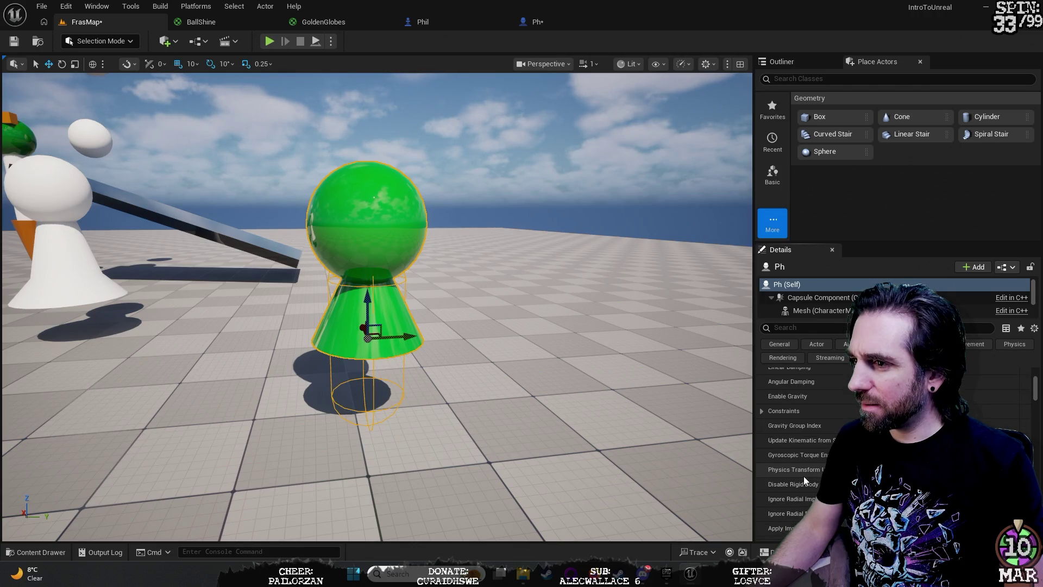
scroll(803, 476, down, 3)
scroll(803, 476, down, 5)
scroll(801, 478, down, 3)
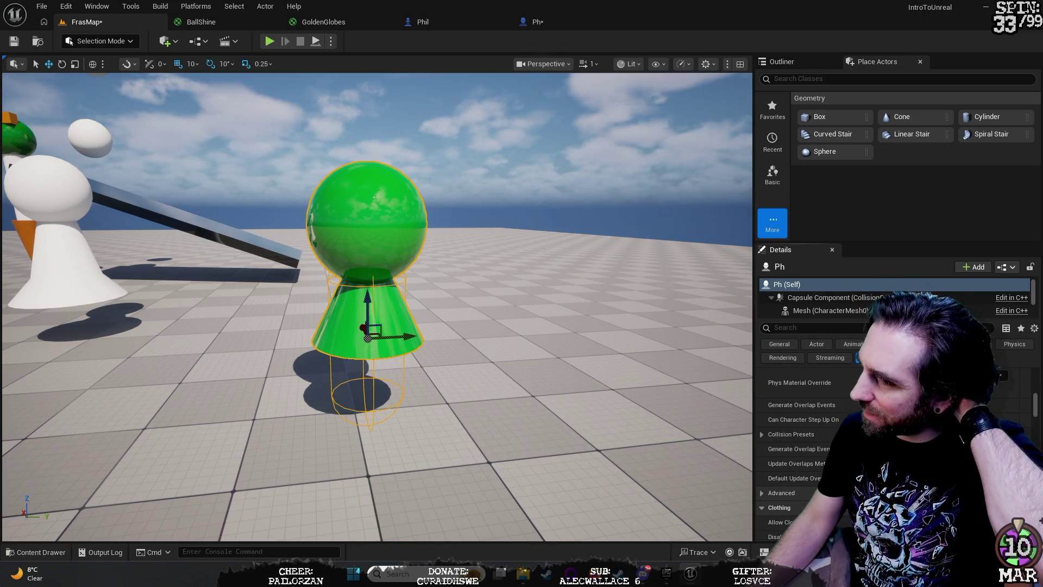
scroll(800, 478, down, 8)
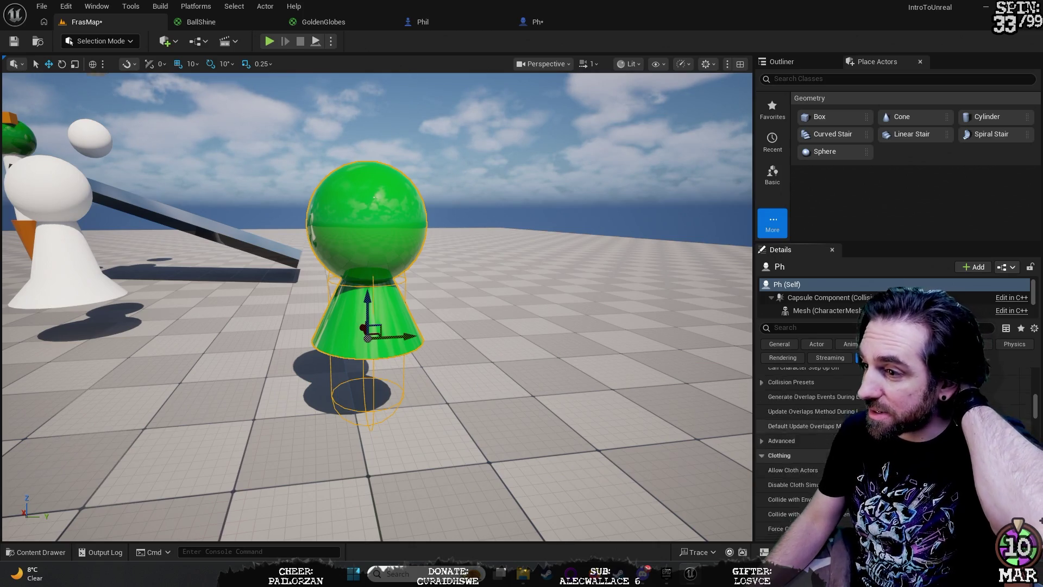
scroll(801, 478, down, 5)
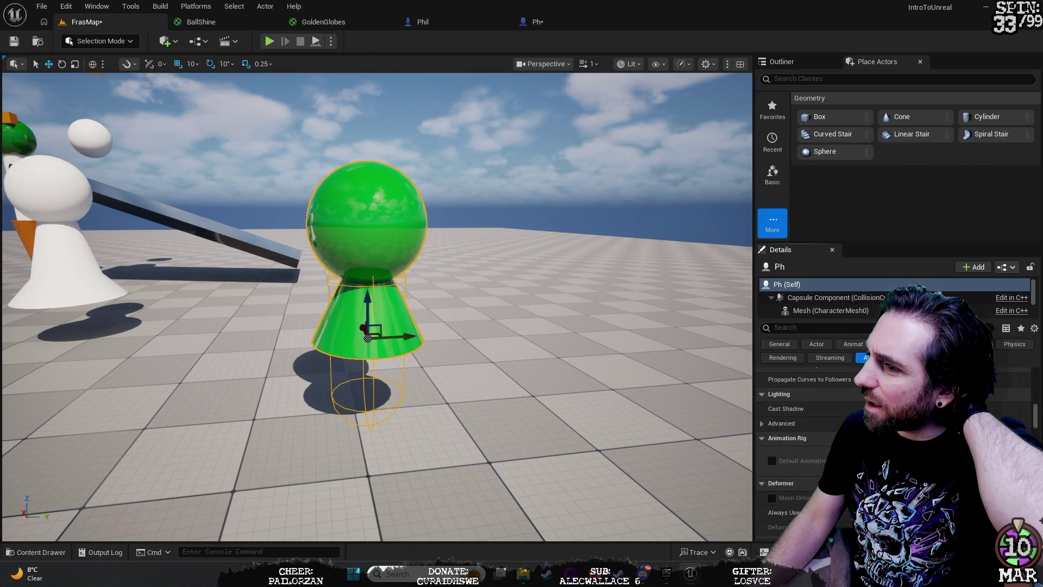
scroll(800, 478, down, 5)
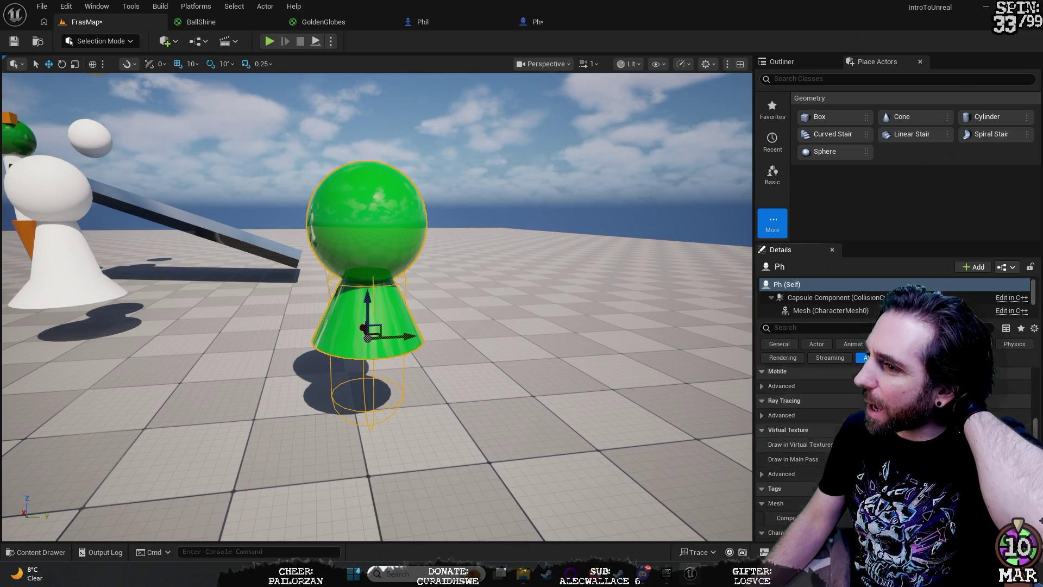
scroll(800, 477, down, 6)
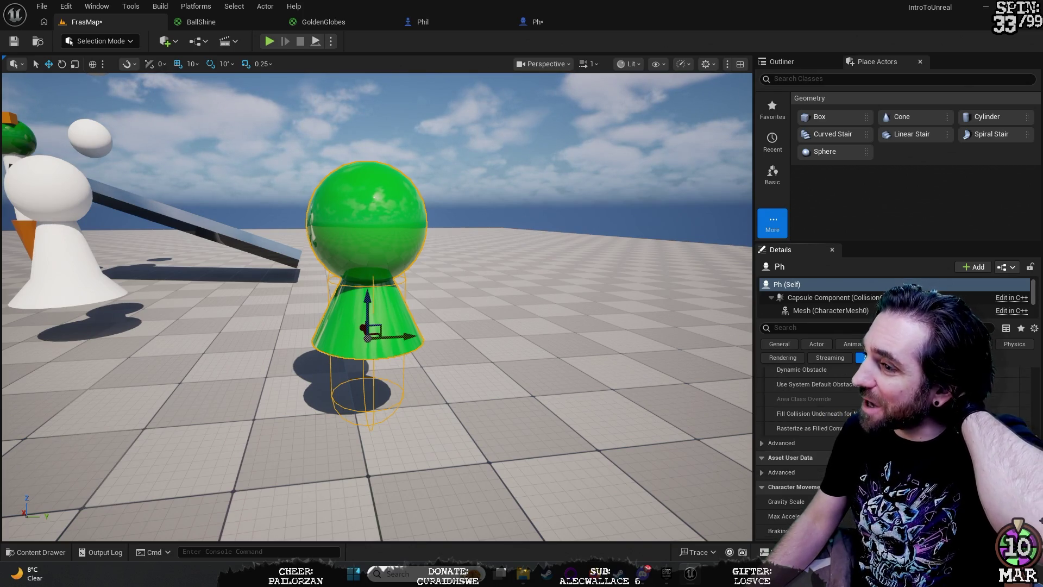
scroll(800, 478, down, 5)
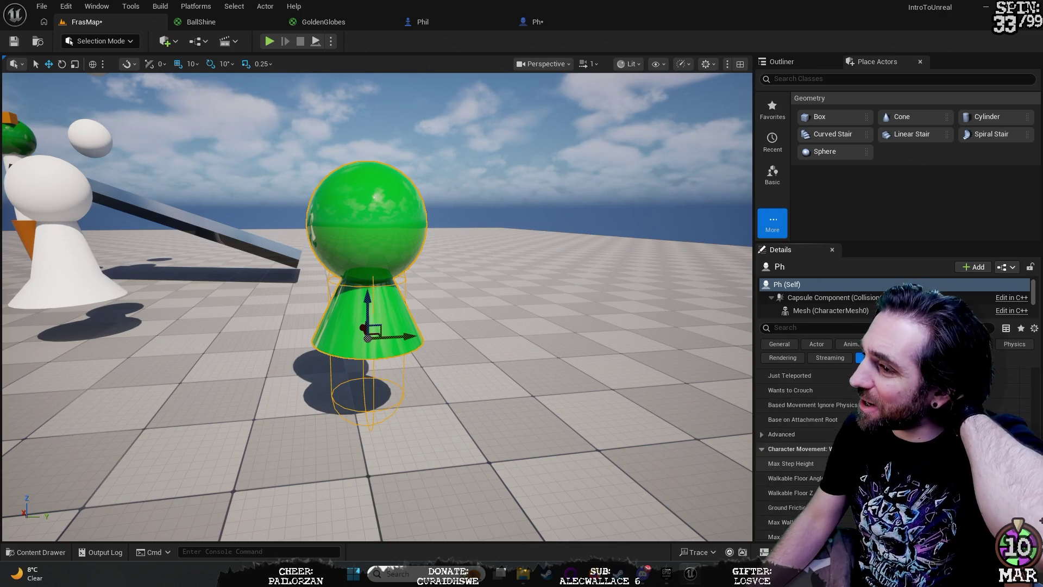
scroll(800, 478, down, 6)
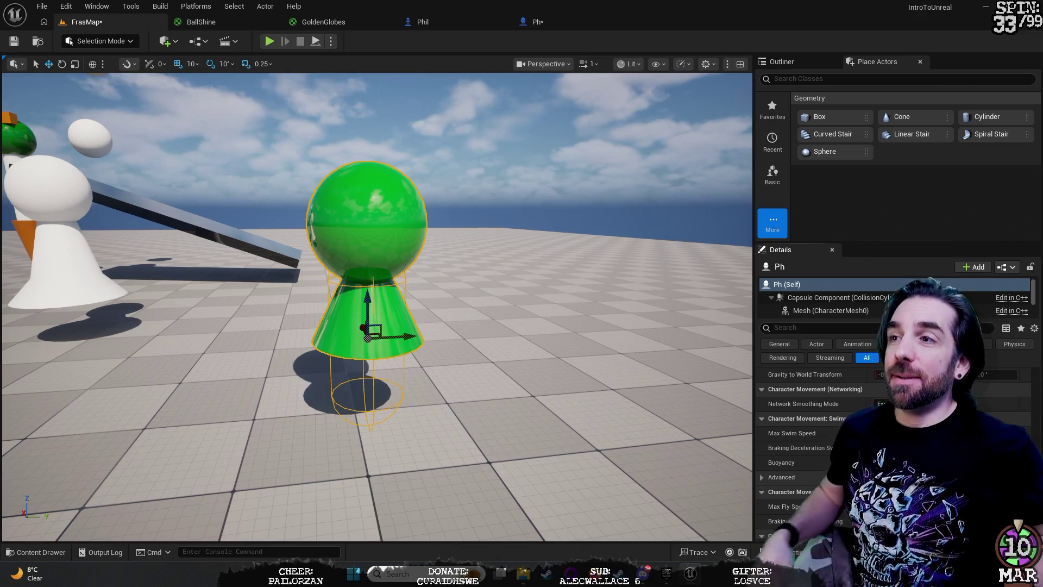
scroll(809, 435, down, 10)
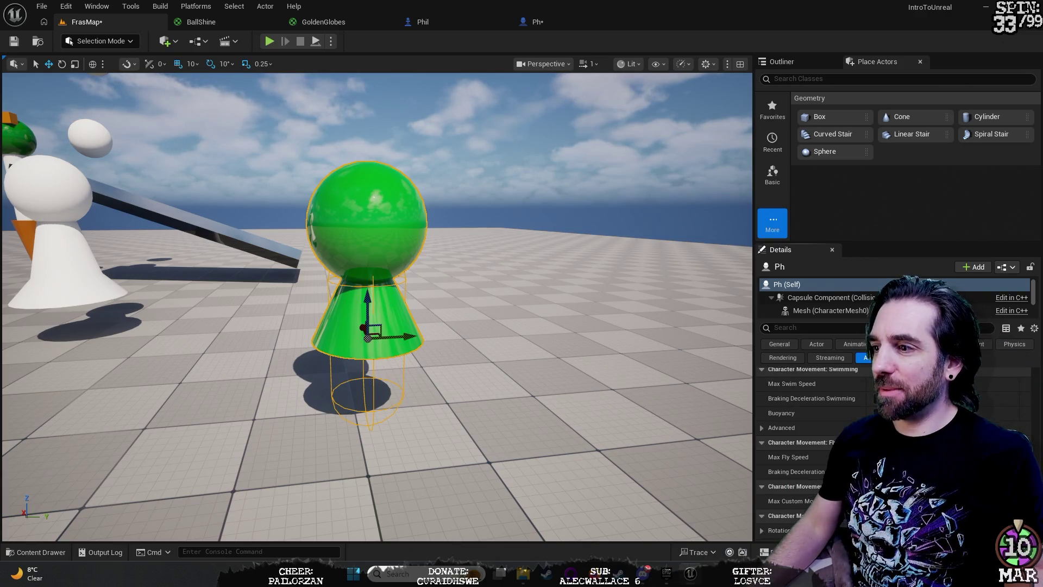
scroll(810, 435, down, 10)
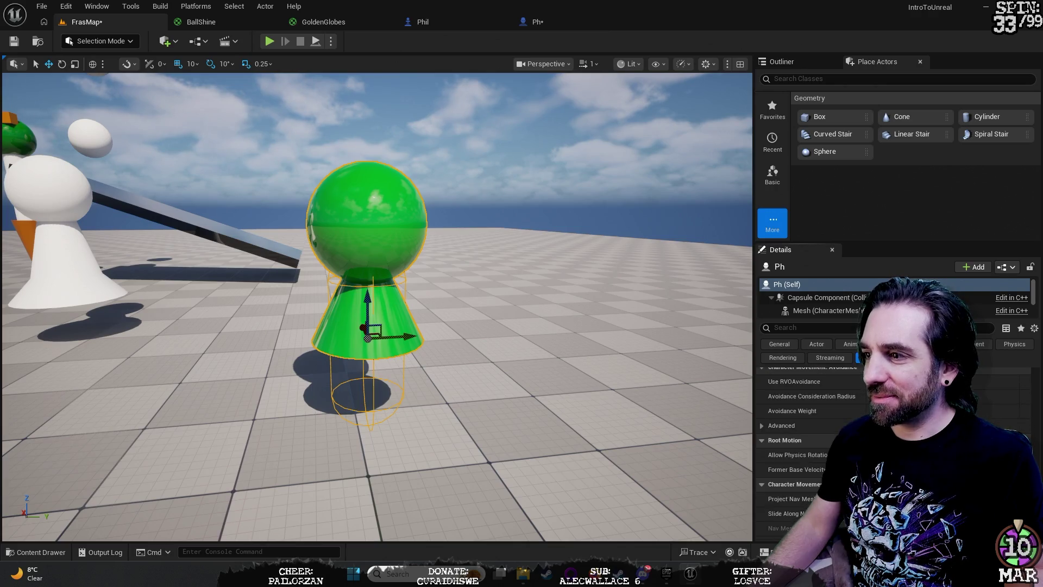
scroll(809, 435, down, 10)
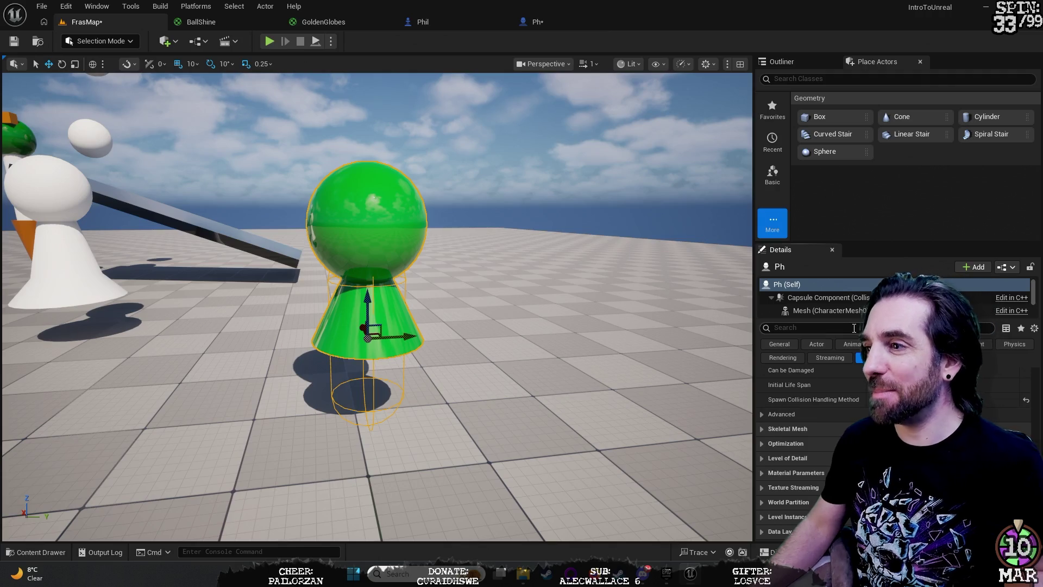
Step: Show the Ph Capsule Component settings: half height 88.0, radius 34.0
click(817, 344)
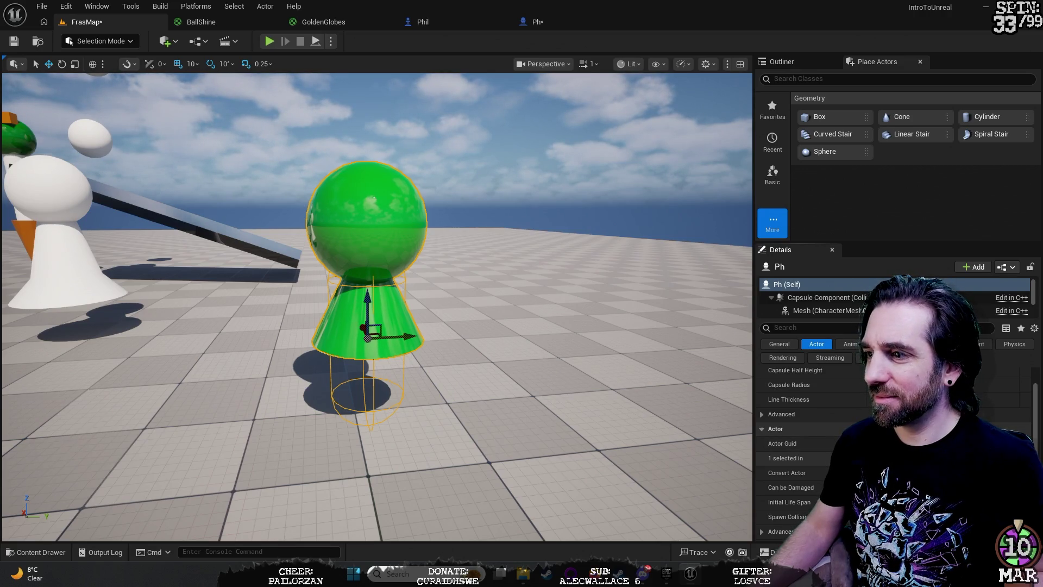
scroll(896, 451, down, 3)
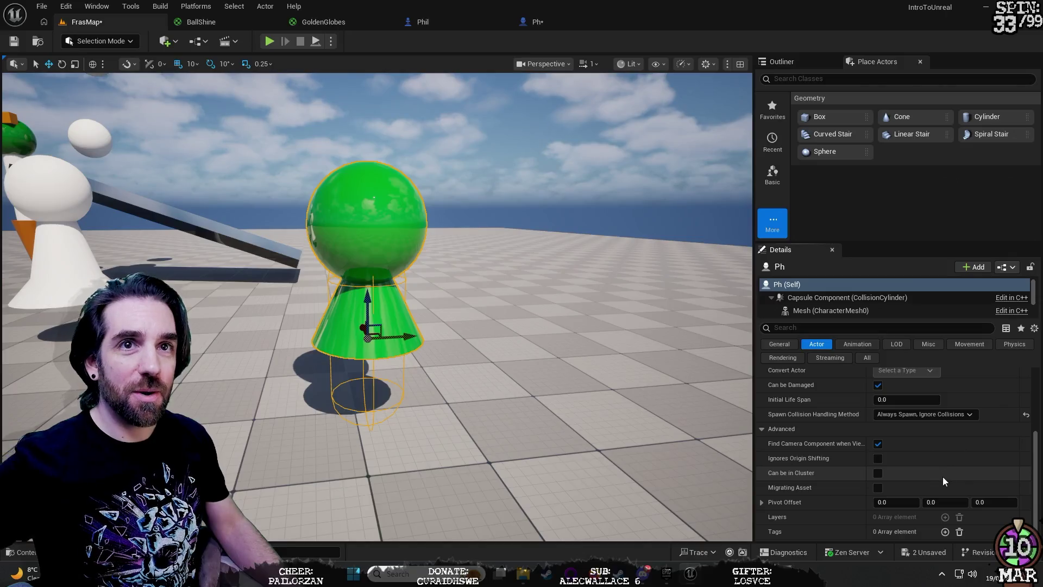
scroll(929, 480, up, 2)
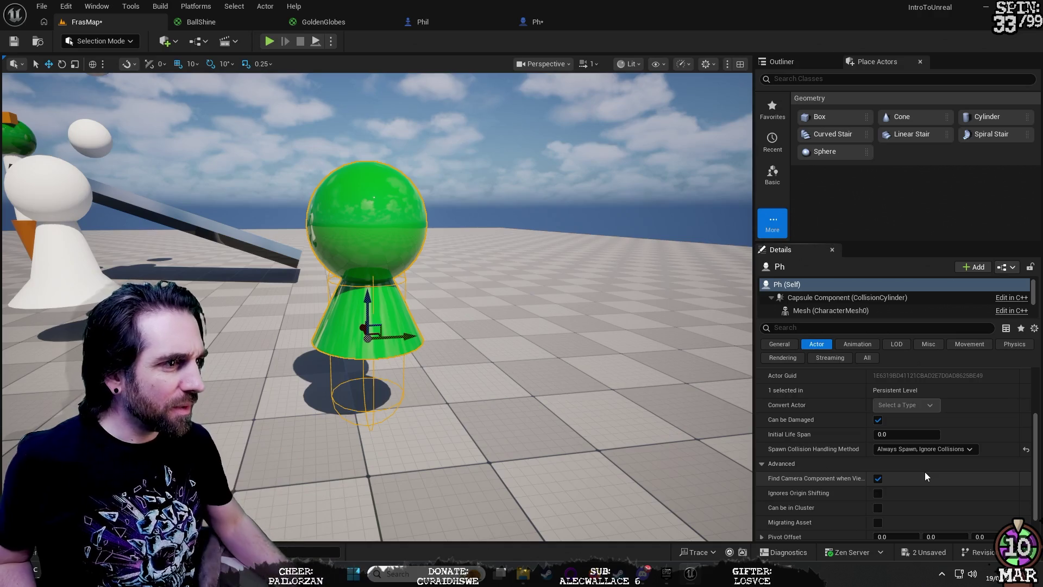
click(811, 299)
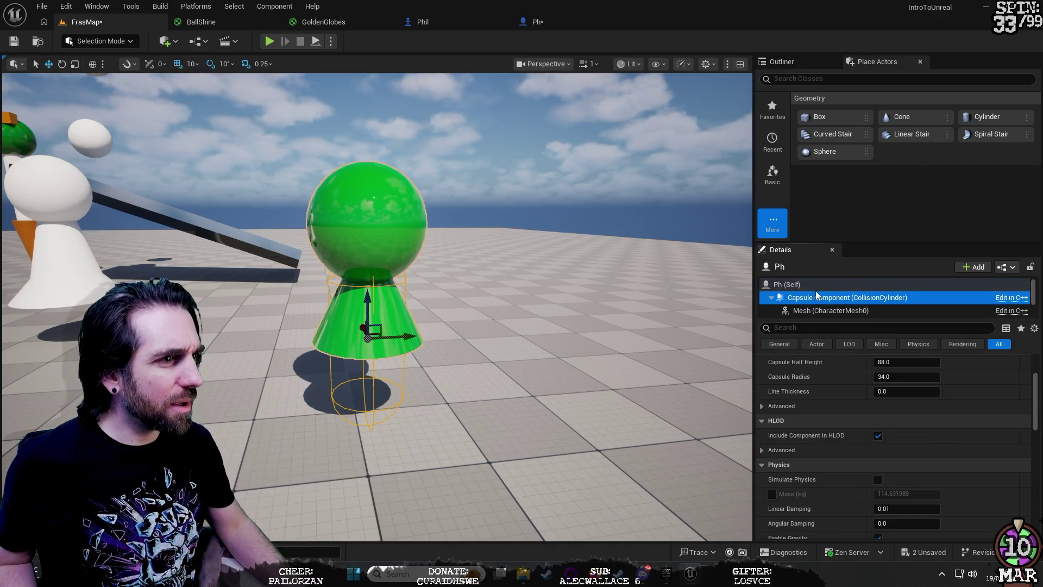
Step: Review the Ph character's Mesh, Sphere, Cone and Capsule component properties
click(862, 311)
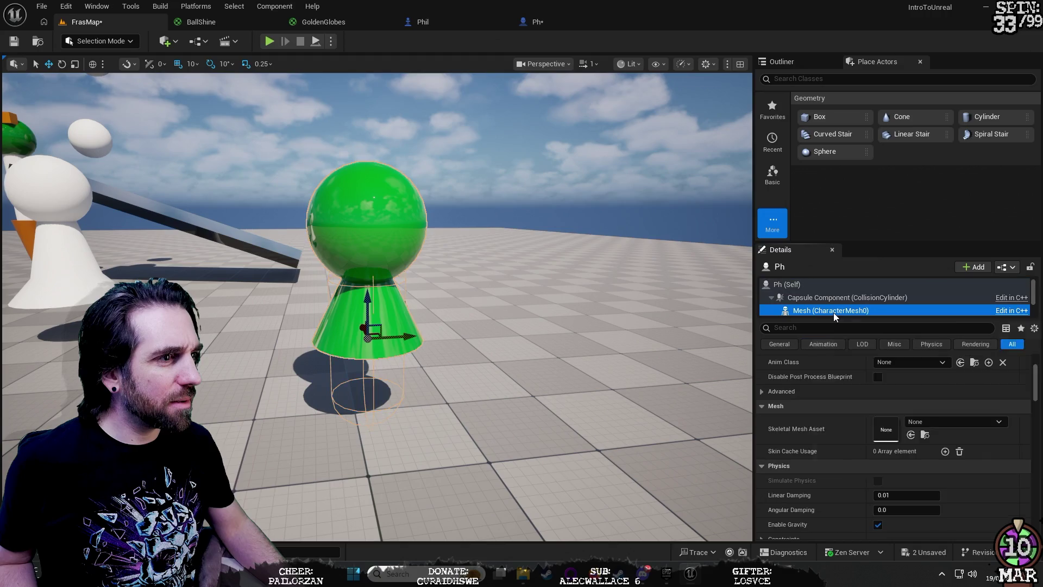
scroll(860, 307, down, 1)
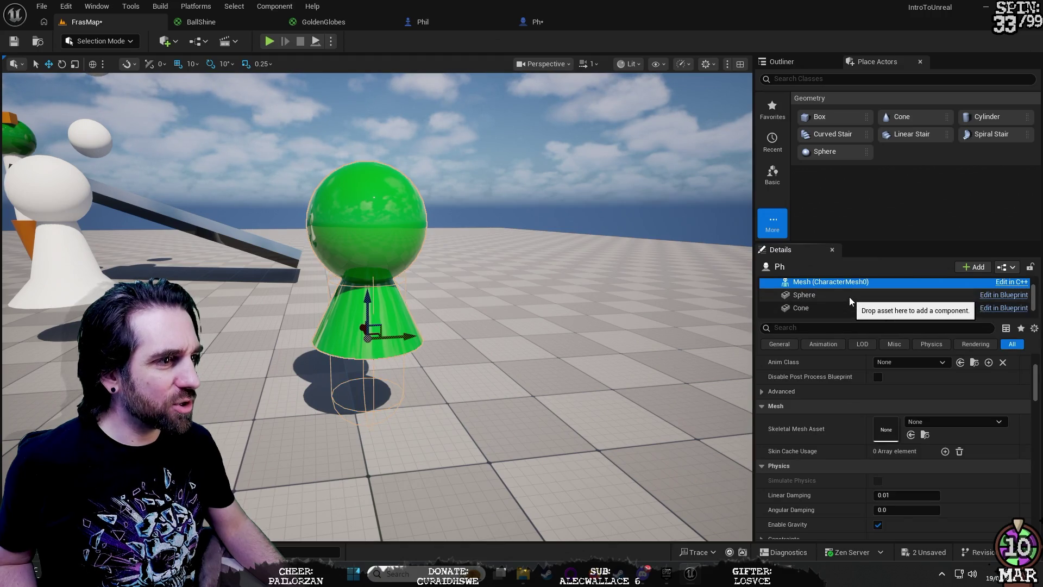
click(849, 297)
click(849, 304)
scroll(849, 304, up, 1)
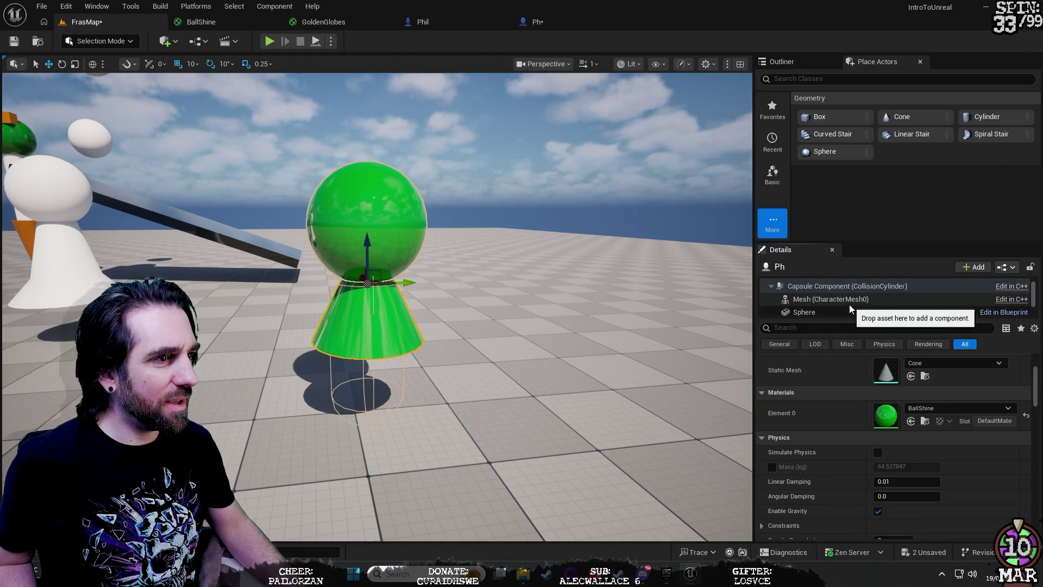
click(852, 288)
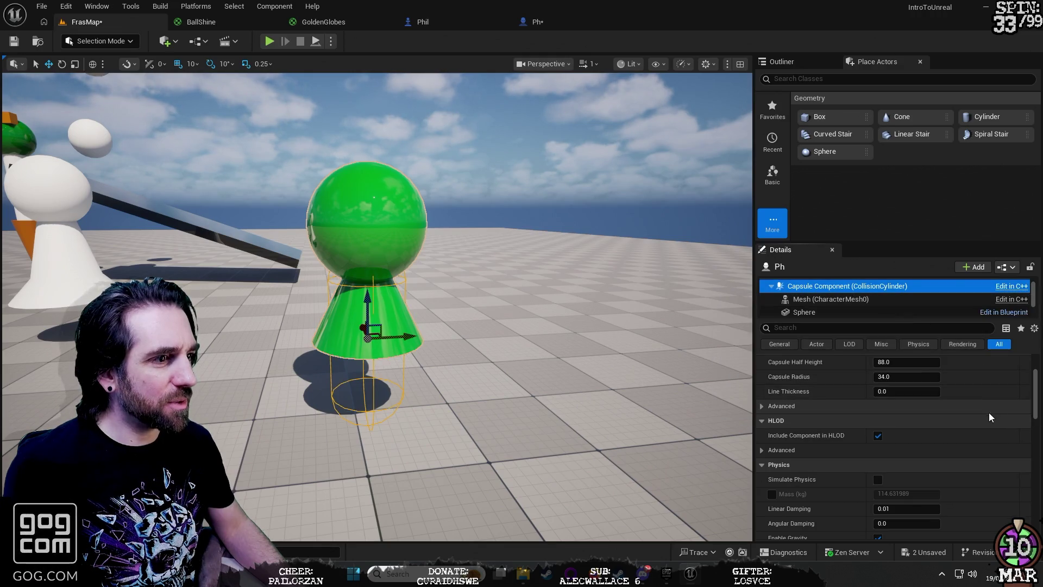
Step: Select the Ph actor itself, then the white Phil actor to show its details
scroll(946, 451, up, 3)
scroll(816, 298, up, 1)
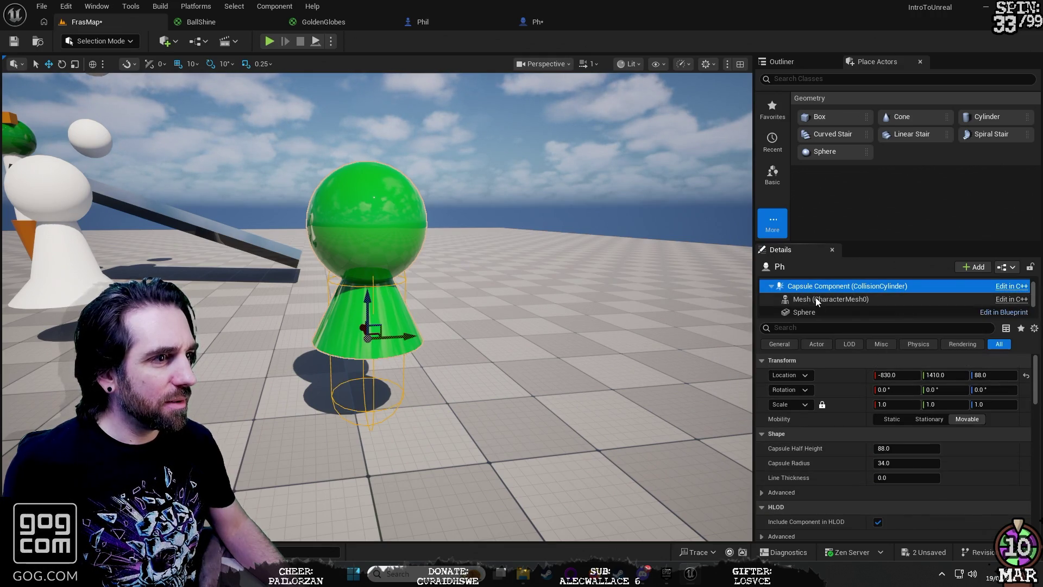
click(787, 284)
click(51, 261)
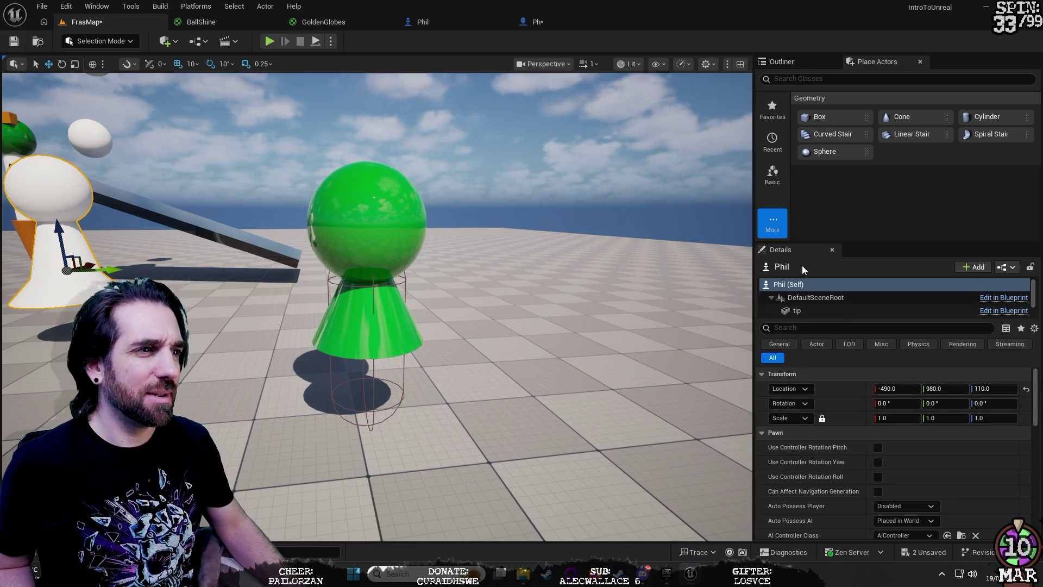
Step: Select the green Ph character and scroll its All-filter property list down to Tags, Activation and Cooking
click(384, 236)
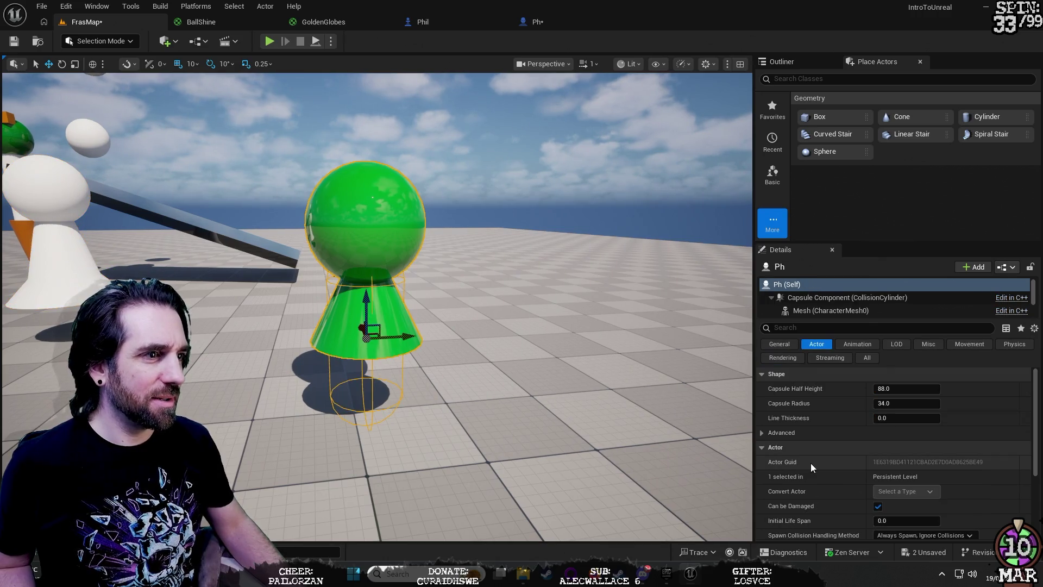
click(869, 358)
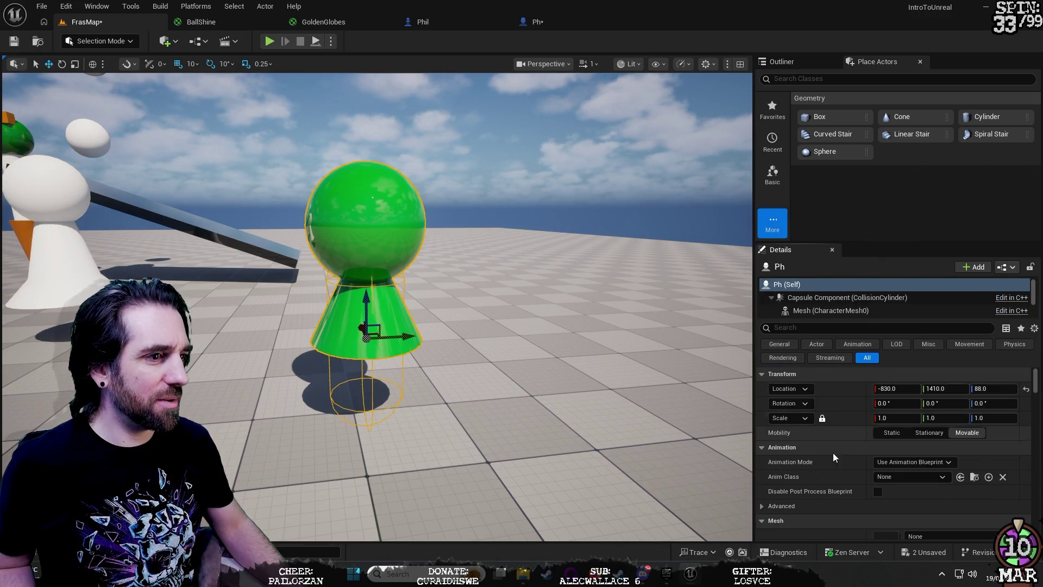
scroll(825, 457, down, 15)
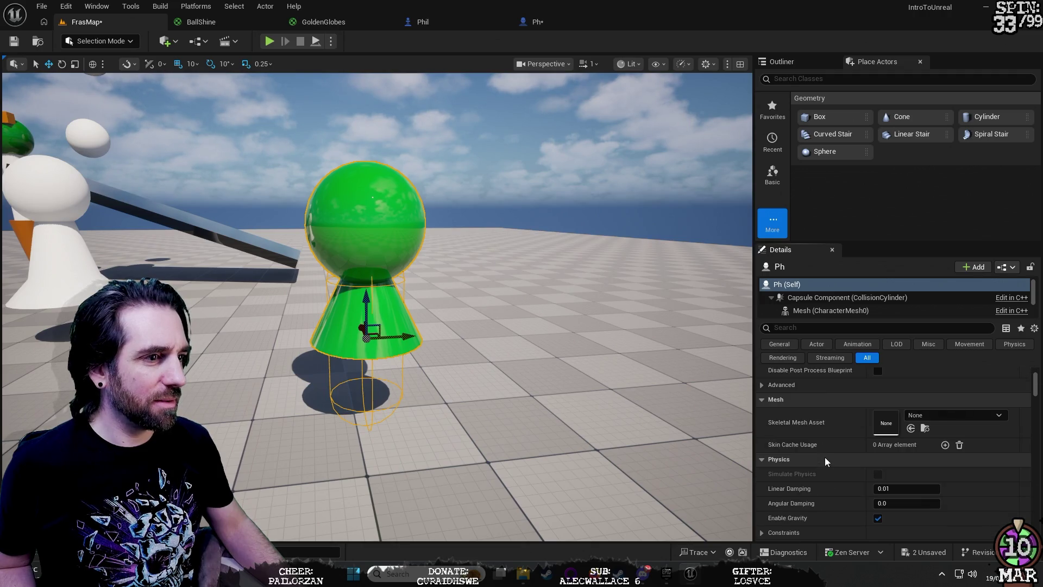
scroll(825, 457, down, 10)
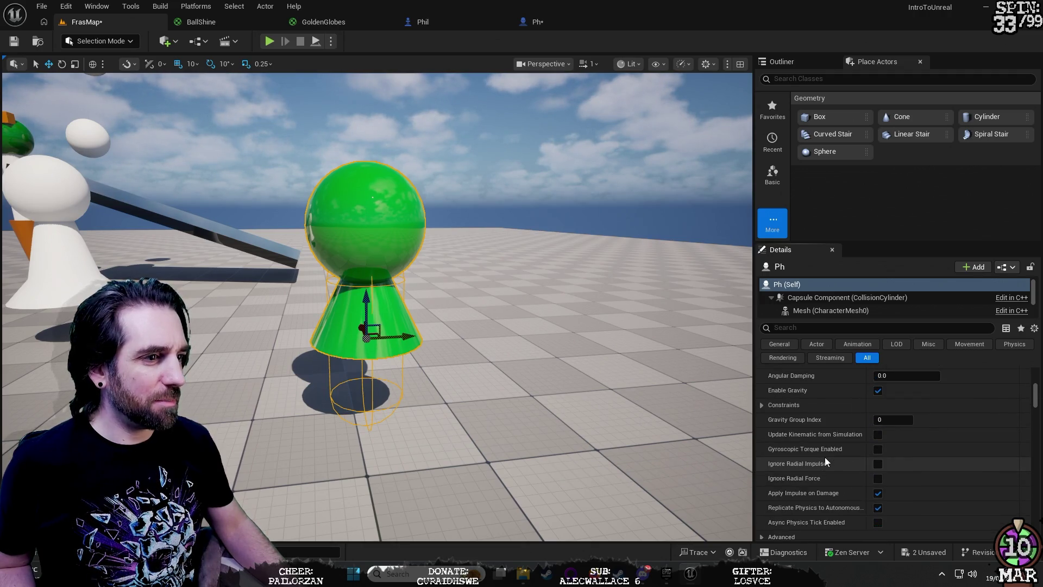
scroll(825, 456, down, 5)
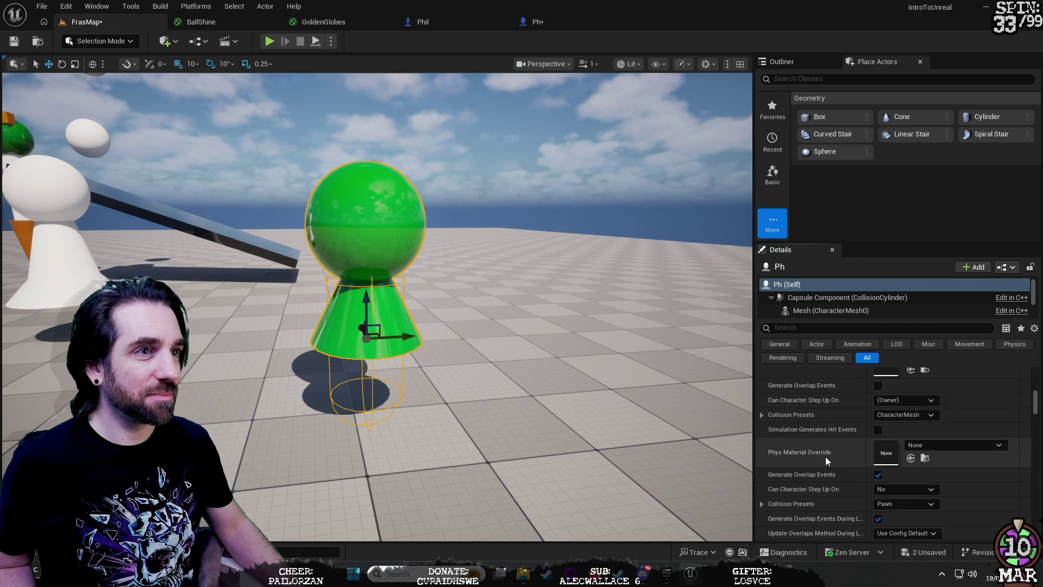
scroll(826, 456, down, 10)
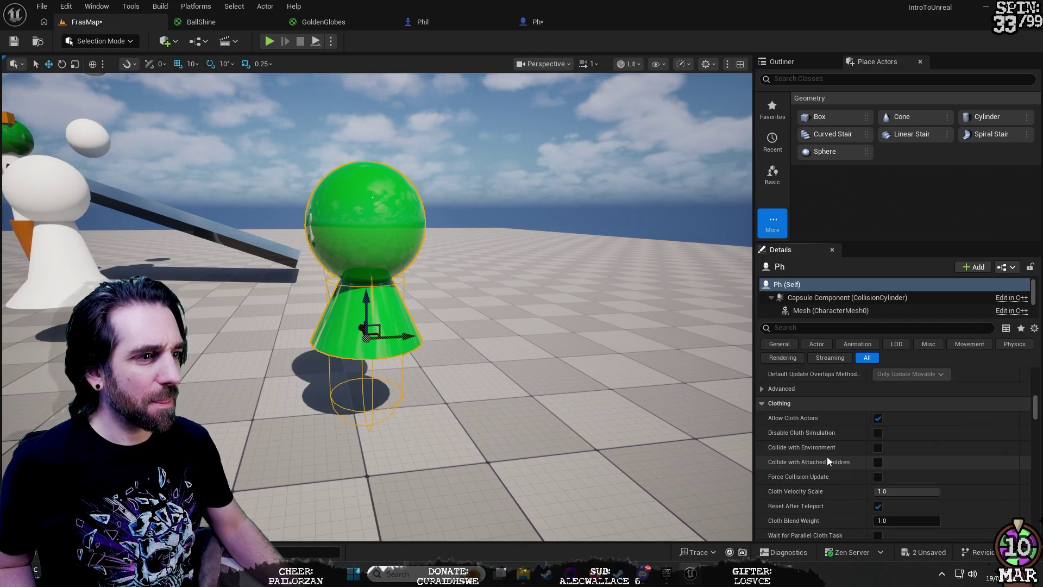
scroll(853, 510, down, 8)
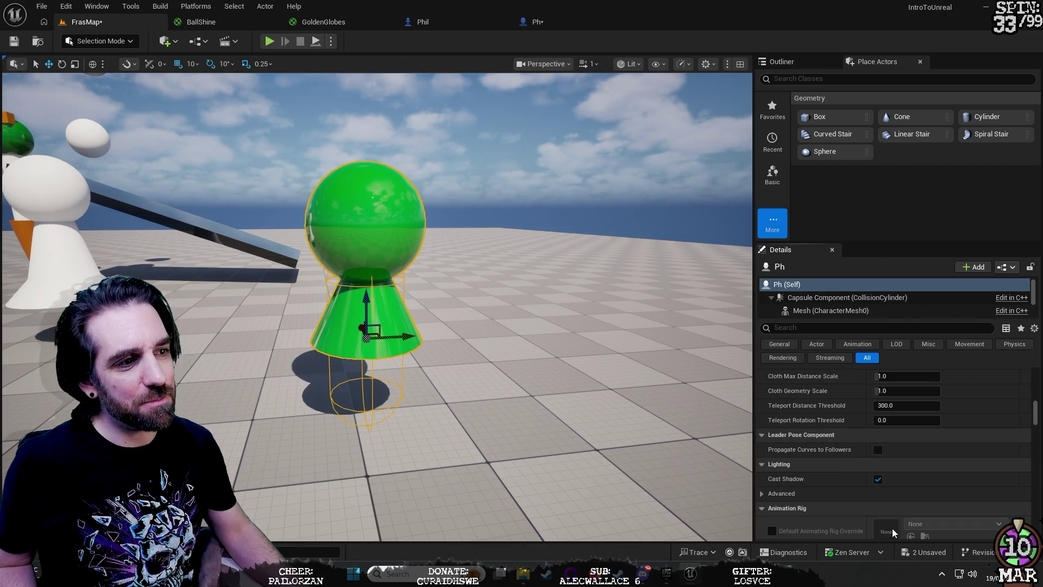
scroll(898, 529, down, 5)
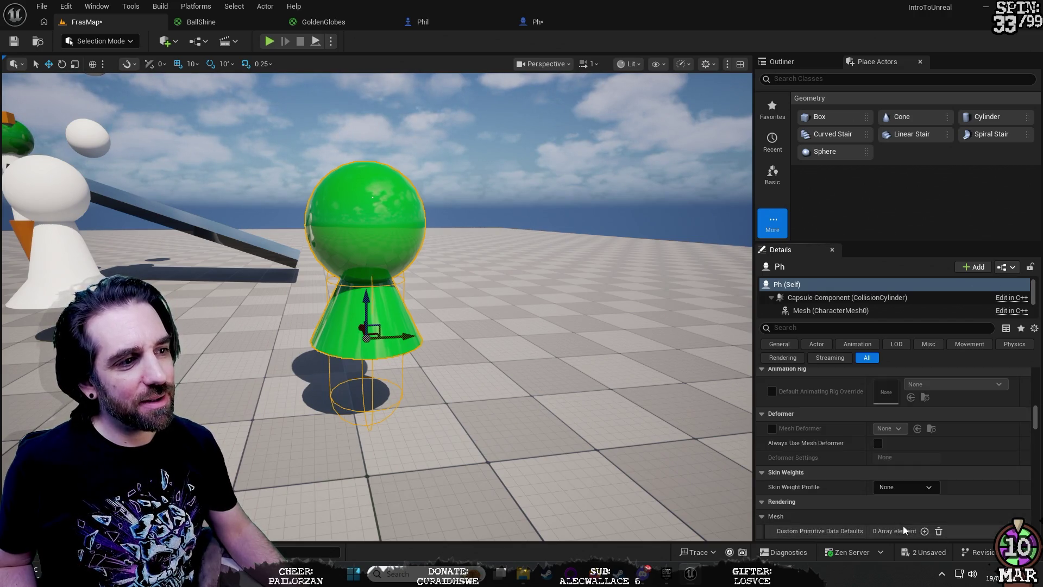
scroll(903, 526, down, 8)
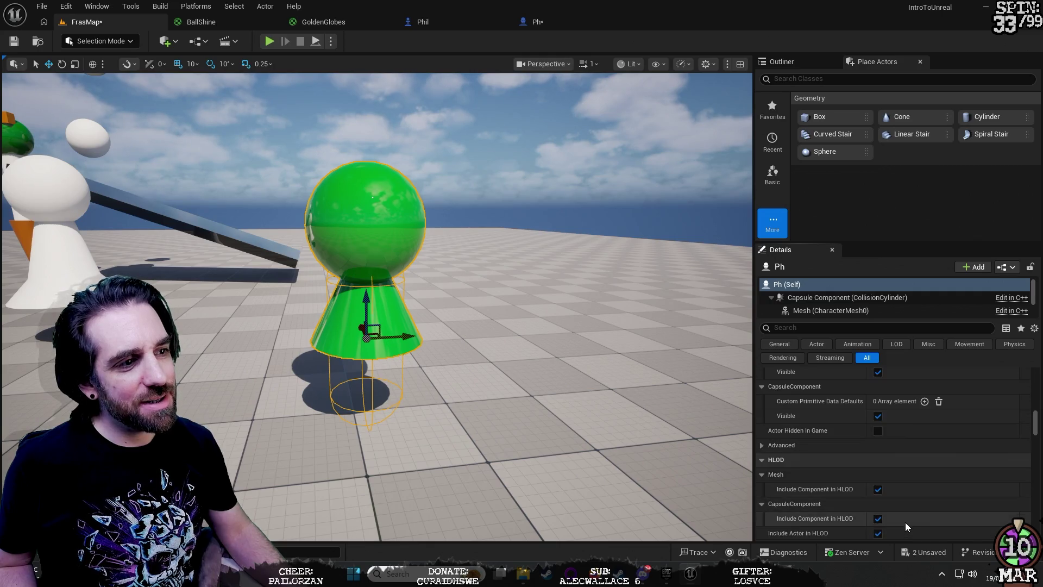
scroll(908, 522, down, 5)
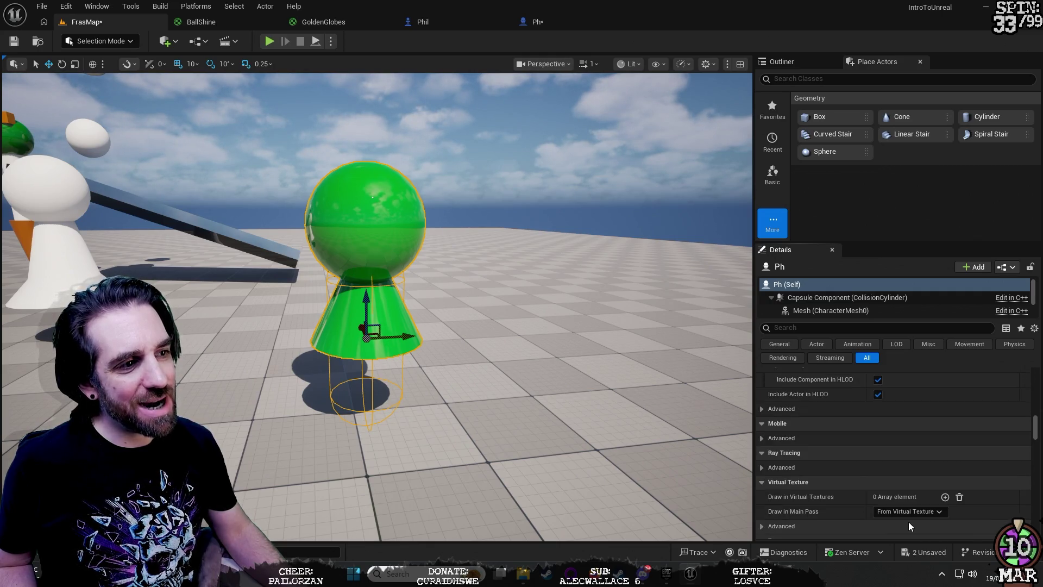
scroll(874, 526, down, 2)
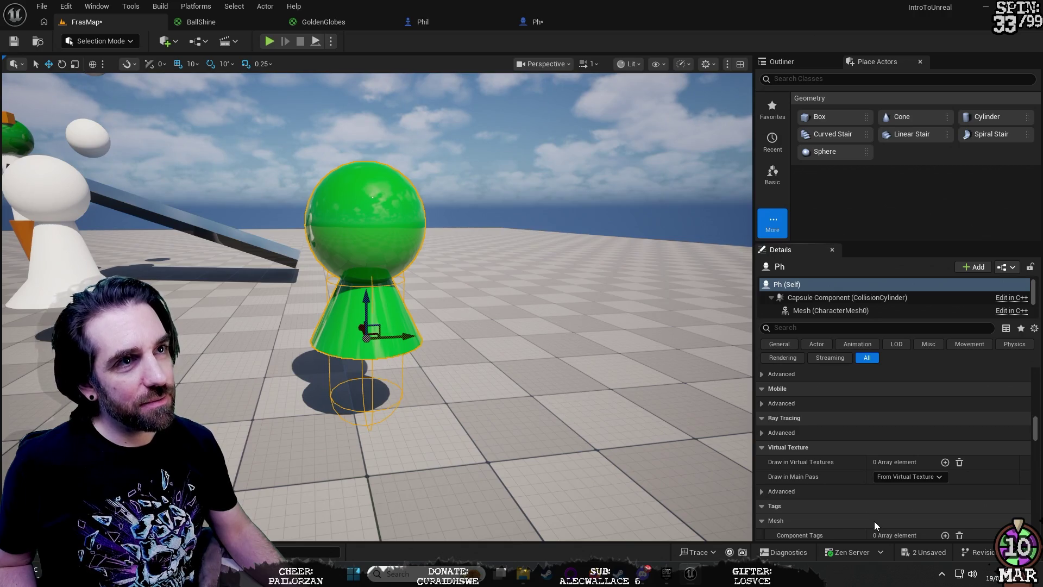
scroll(875, 520, down, 5)
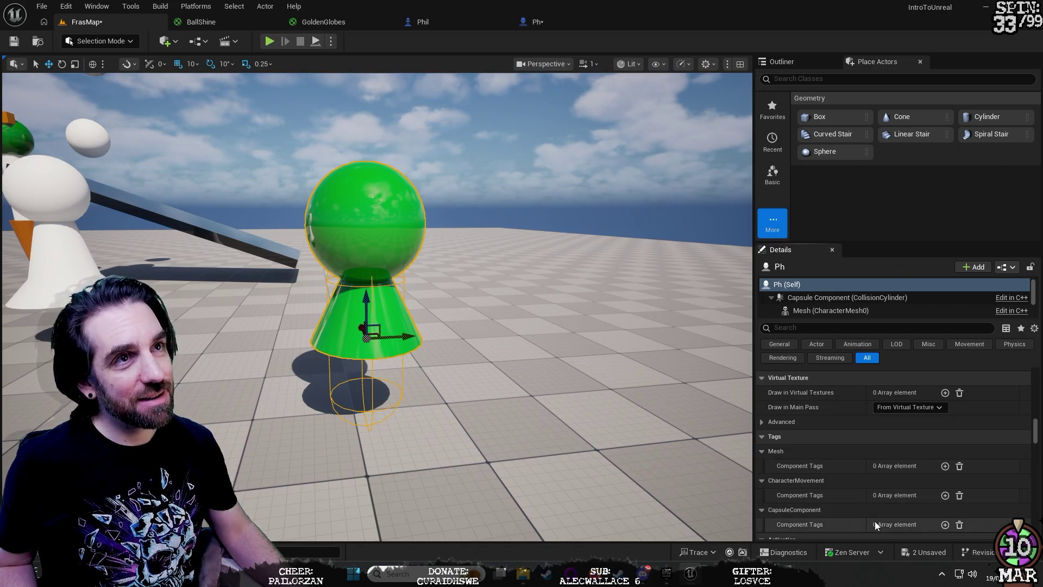
scroll(874, 523, down, 7)
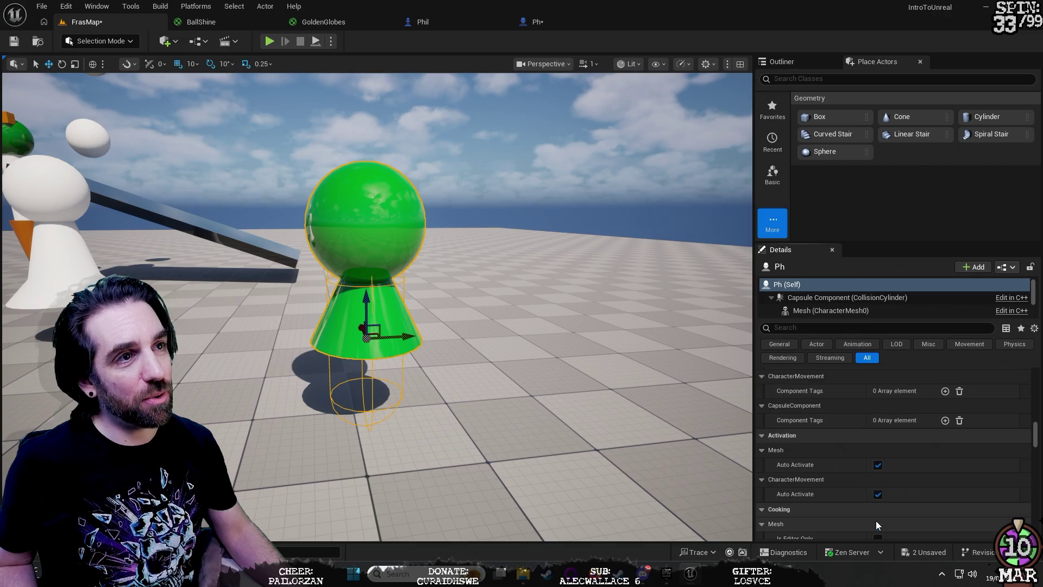
Step: Set Ph's Auto Possess Player to Player 0, then run a short play test
scroll(875, 520, down, 1)
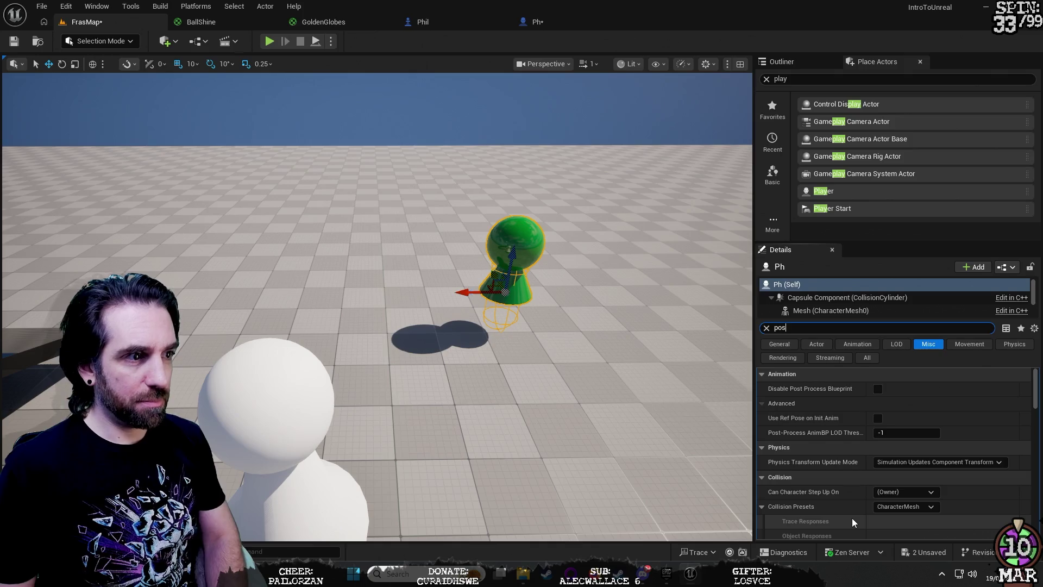
text(s)
click(910, 389)
click(910, 411)
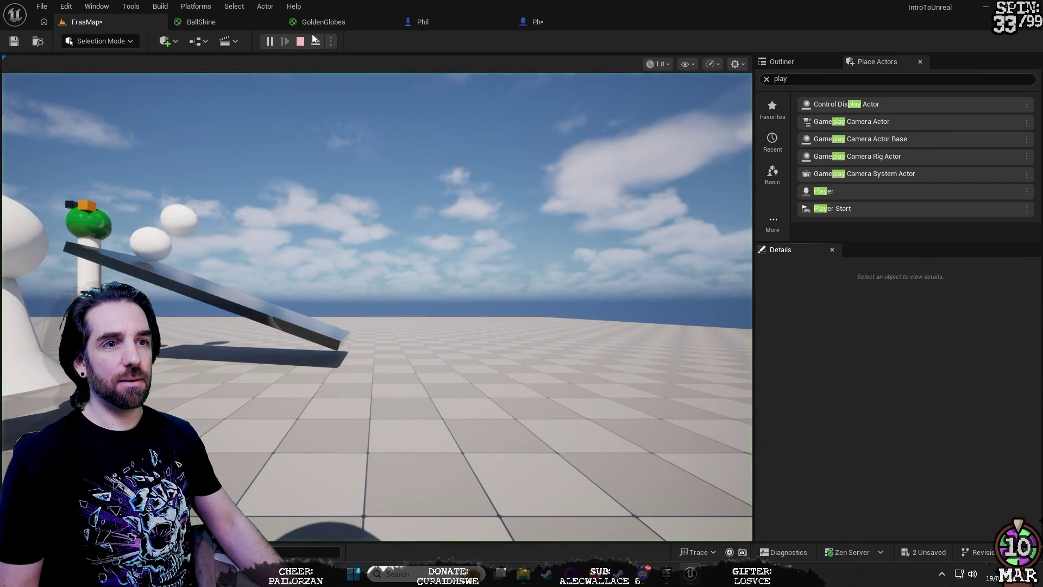
click(399, 302)
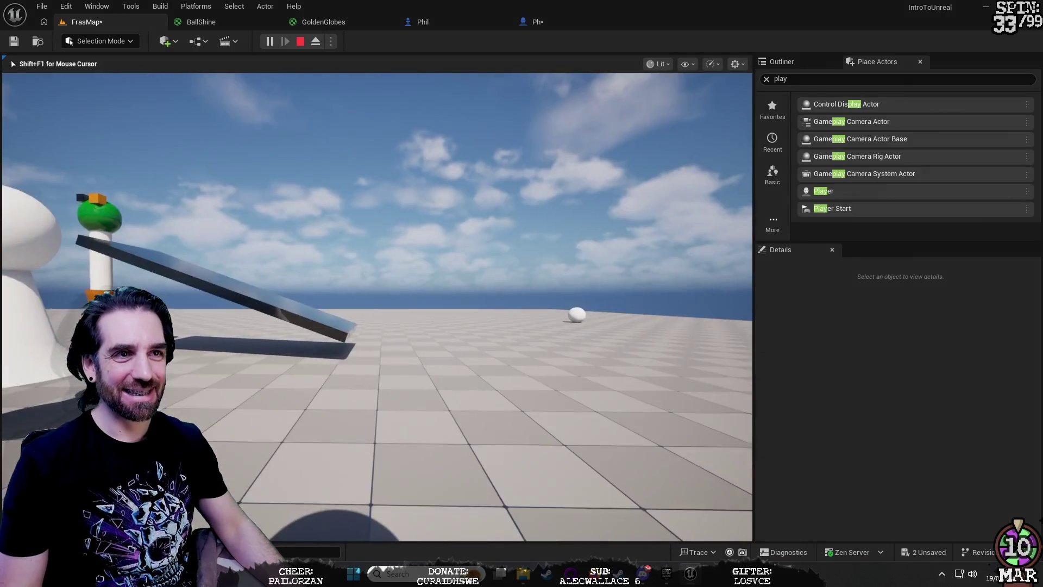
key(Escape)
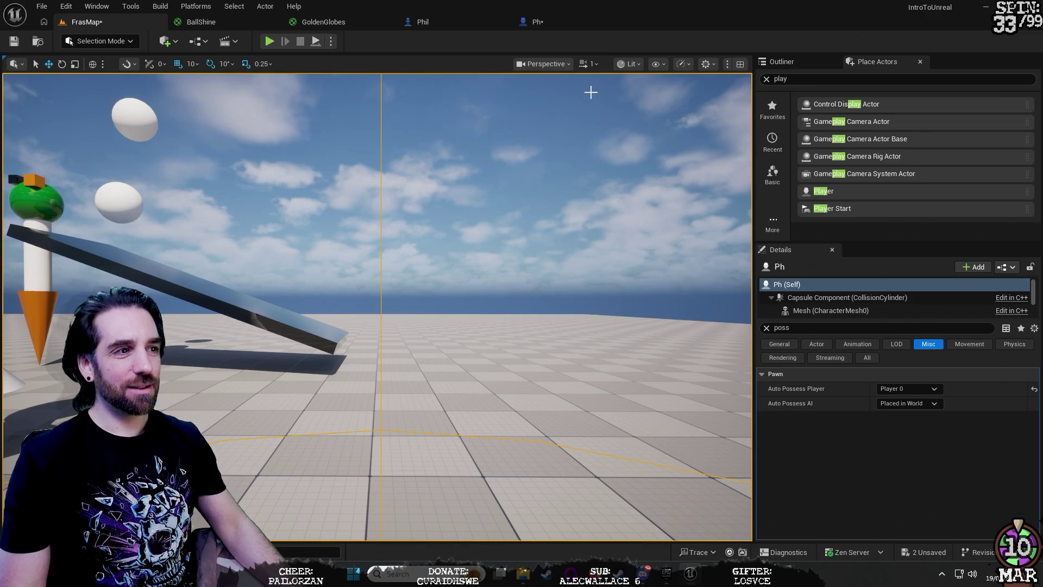
click(565, 21)
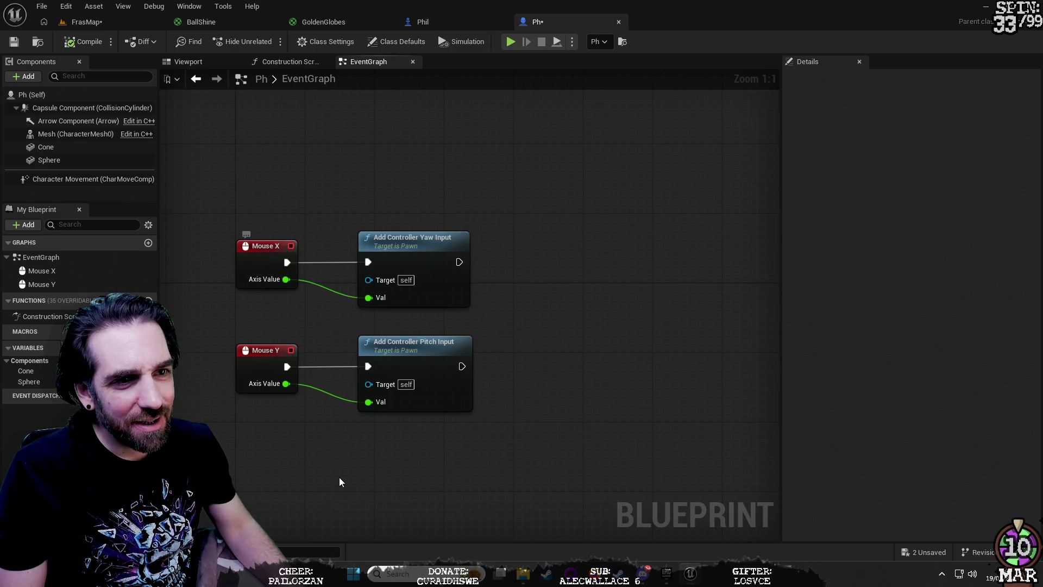
click(261, 350)
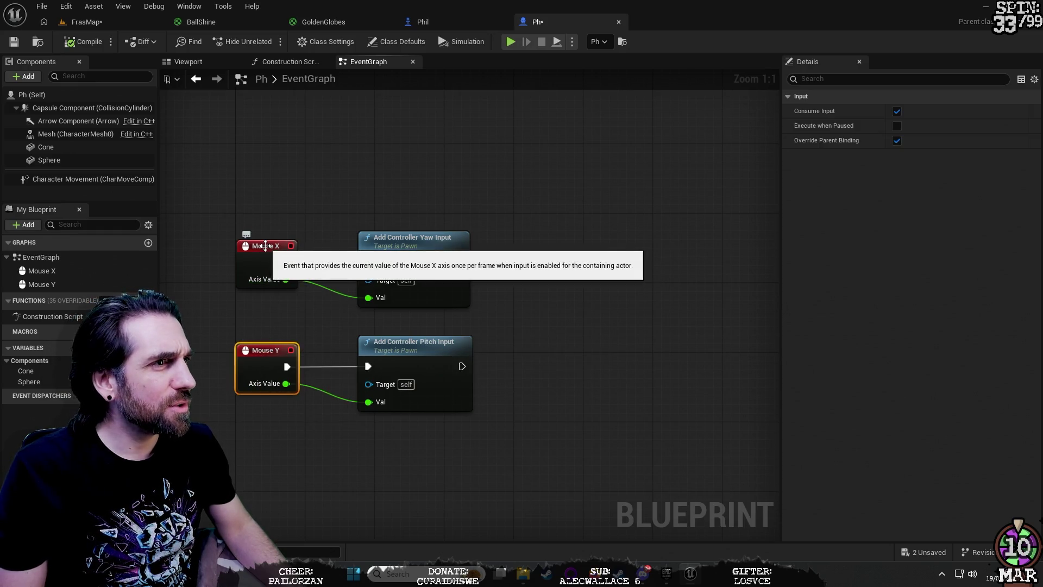
click(265, 246)
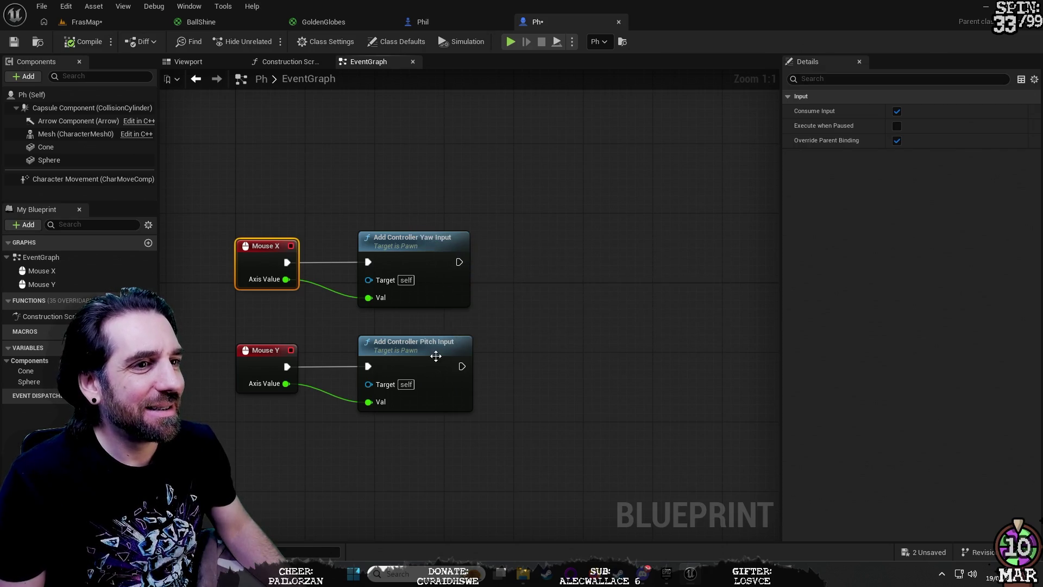
click(414, 346)
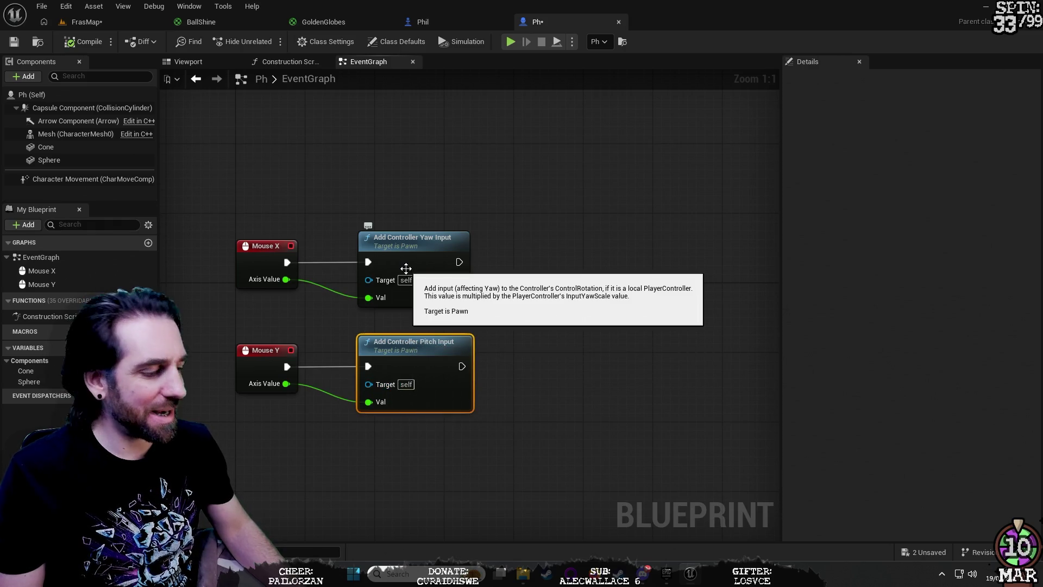
click(87, 22)
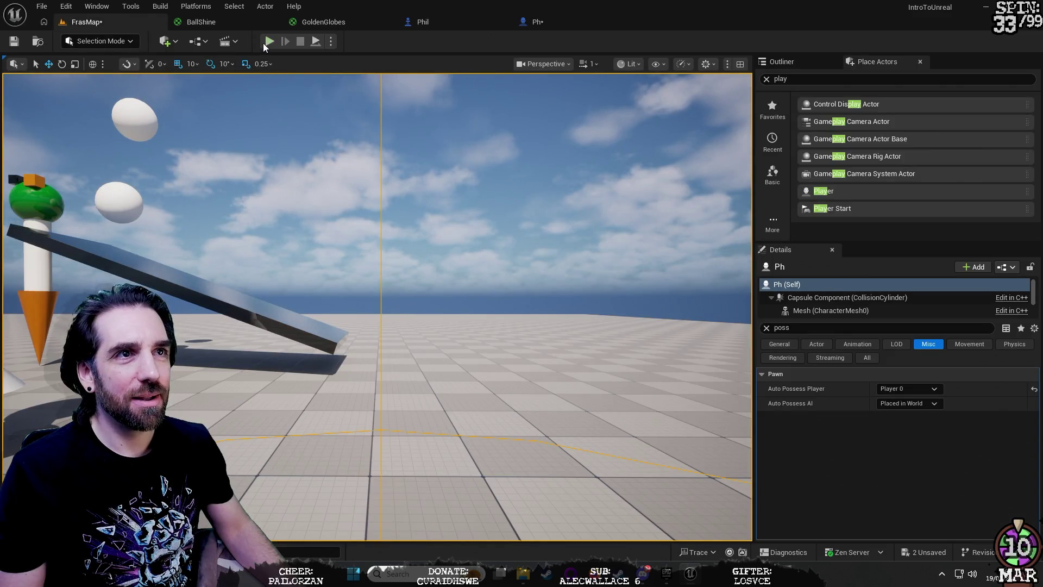
Step: Play-test the level's mouse look, then go back to the Ph blueprint's event graph
click(269, 42)
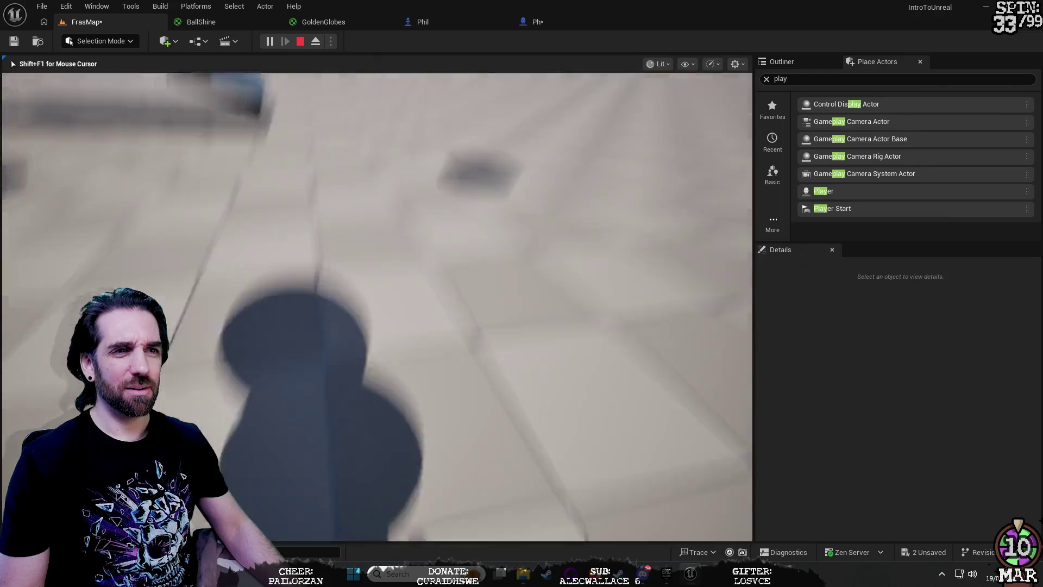
key(Escape)
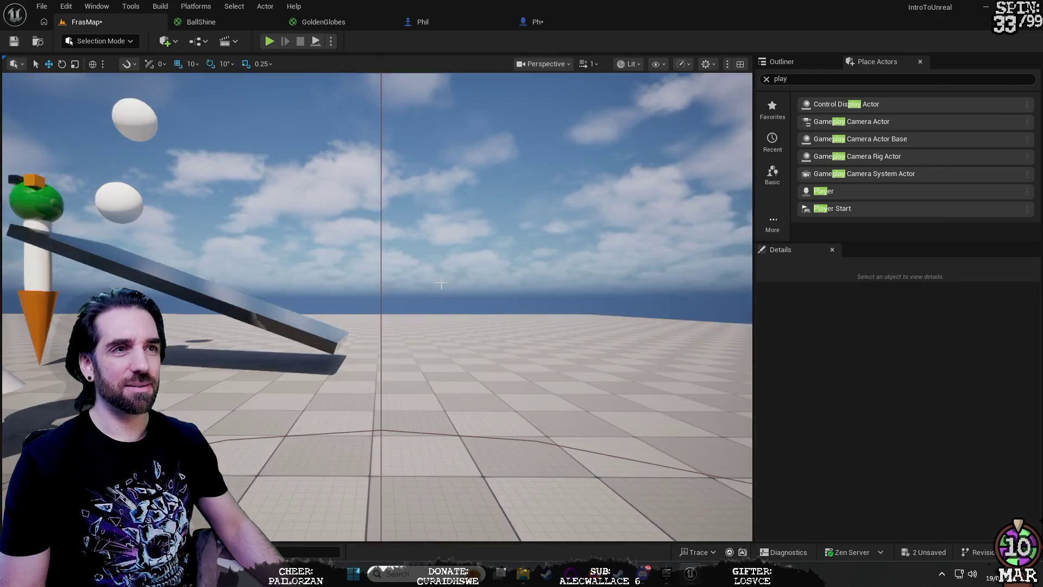
click(546, 16)
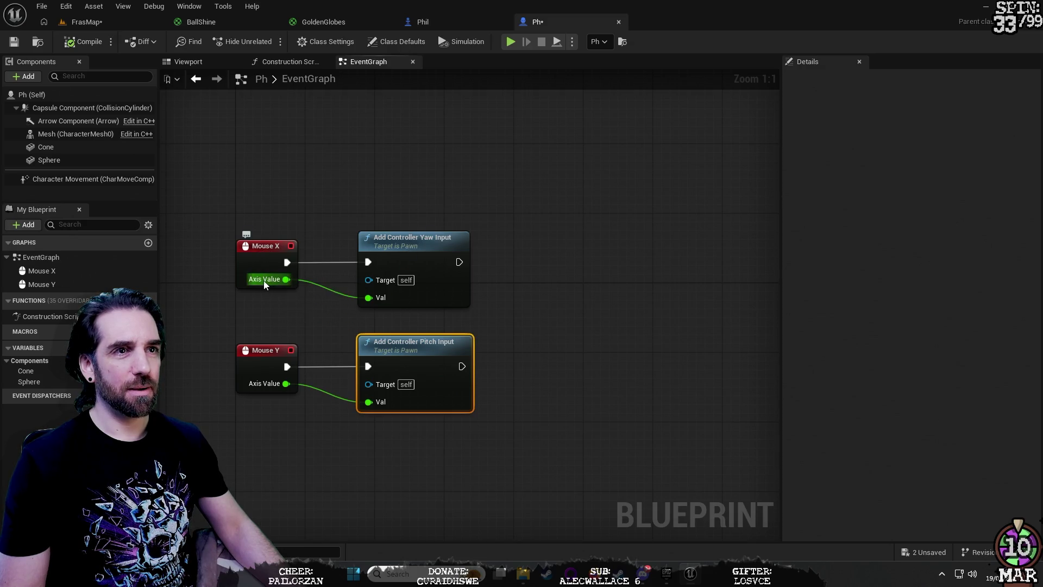
Step: Inspect the Mouse X and yaw input nodes, reposition Mouse X, and drag from its Axis Value pin
click(263, 261)
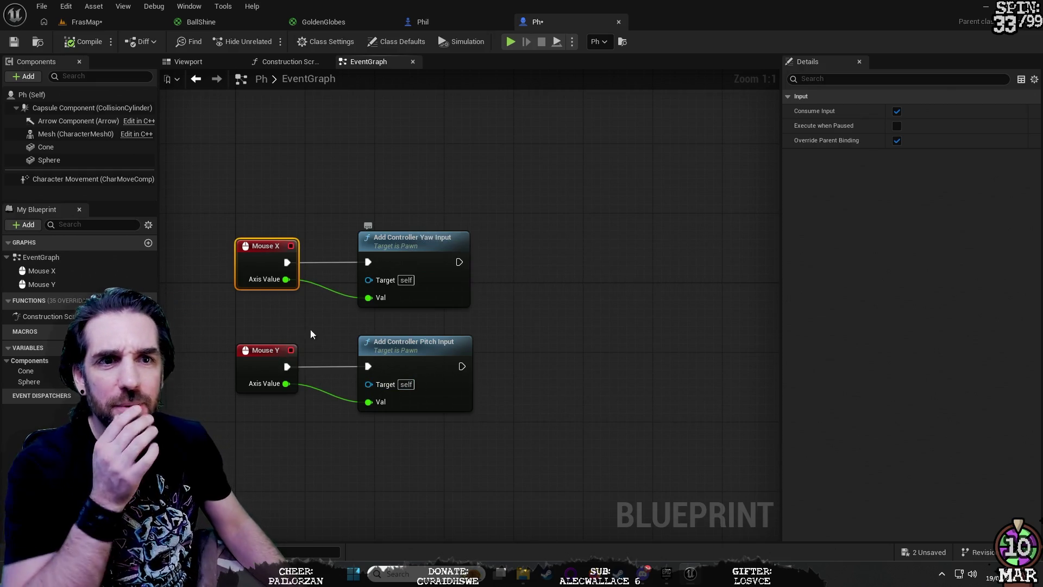
right_click(265, 279)
click(257, 283)
click(257, 283)
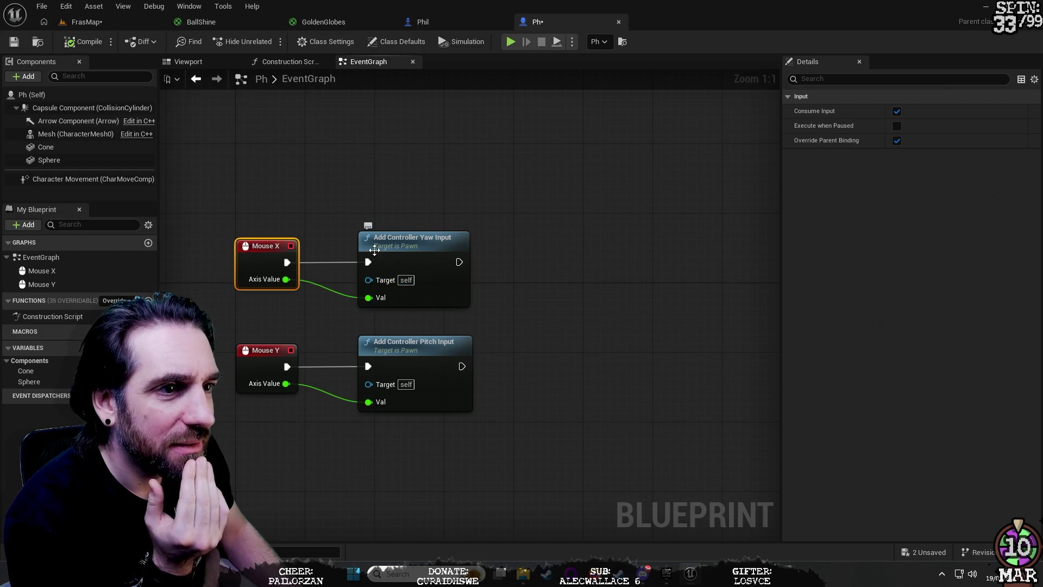
click(455, 237)
click(649, 239)
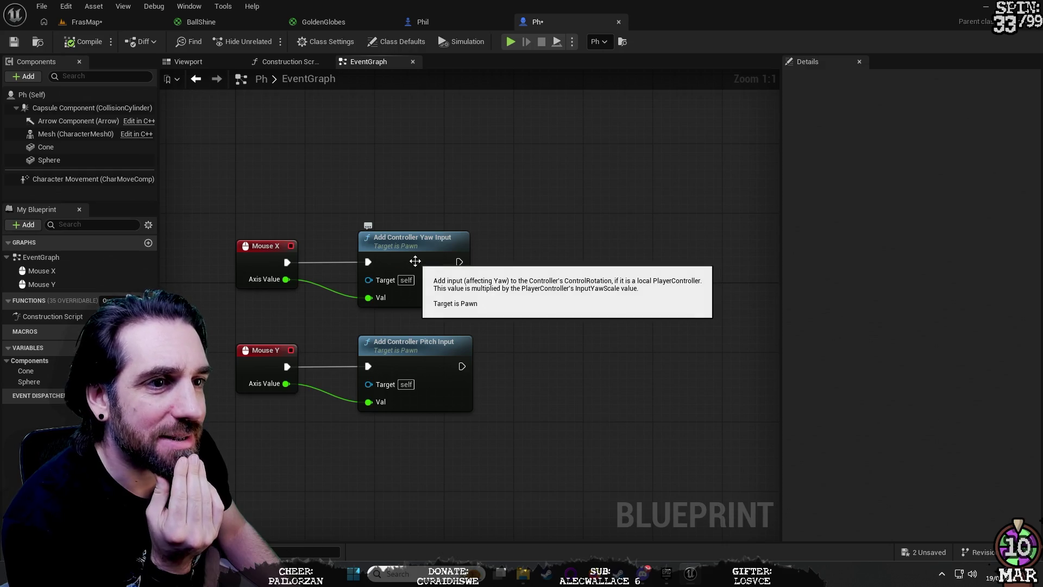
mouse_move(257, 282)
mouse_down()
mouse_move(318, 204)
mouse_move(250, 264)
mouse_move(283, 287)
mouse_move(302, 283)
mouse_up()
mouse_move(229, 283)
mouse_down()
mouse_move(211, 325)
mouse_move(227, 306)
mouse_up()
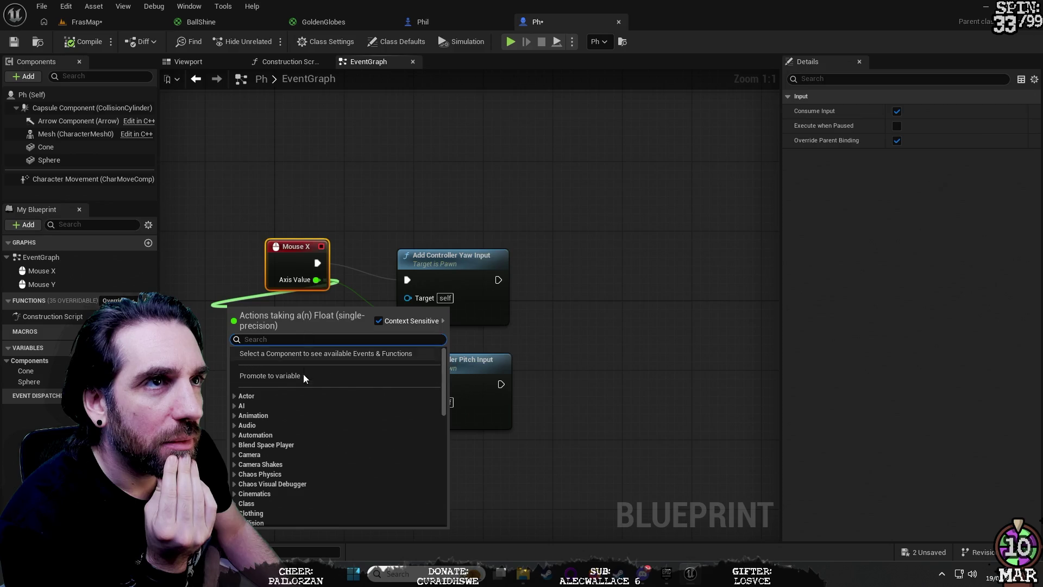
Step: Cancel the Mouse X node search and move the Mouse Y and Mouse X events up-left
text(inve)
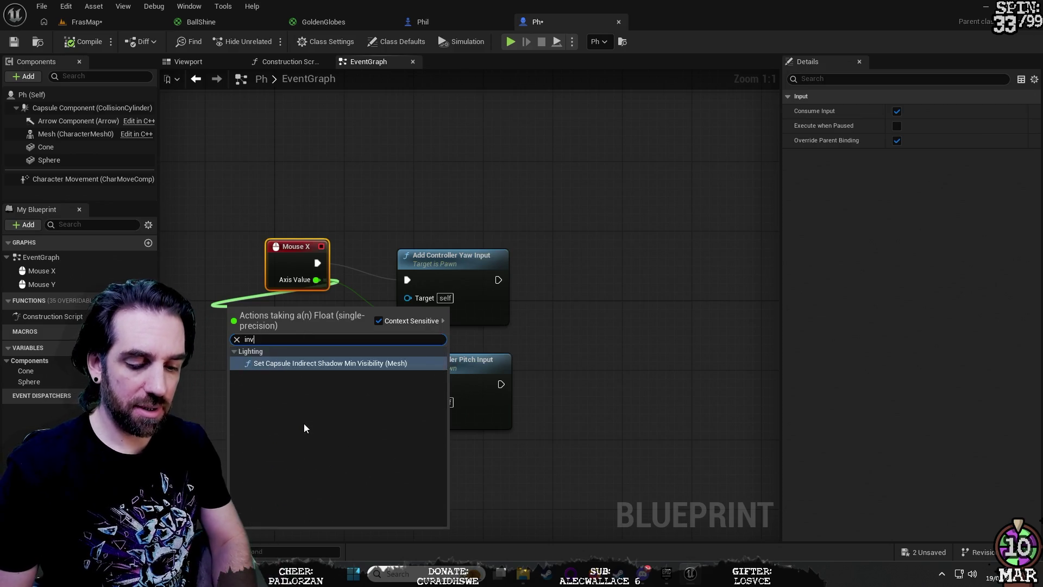
key(BackSpace)
key(BackSpace)
key(BackSpace)
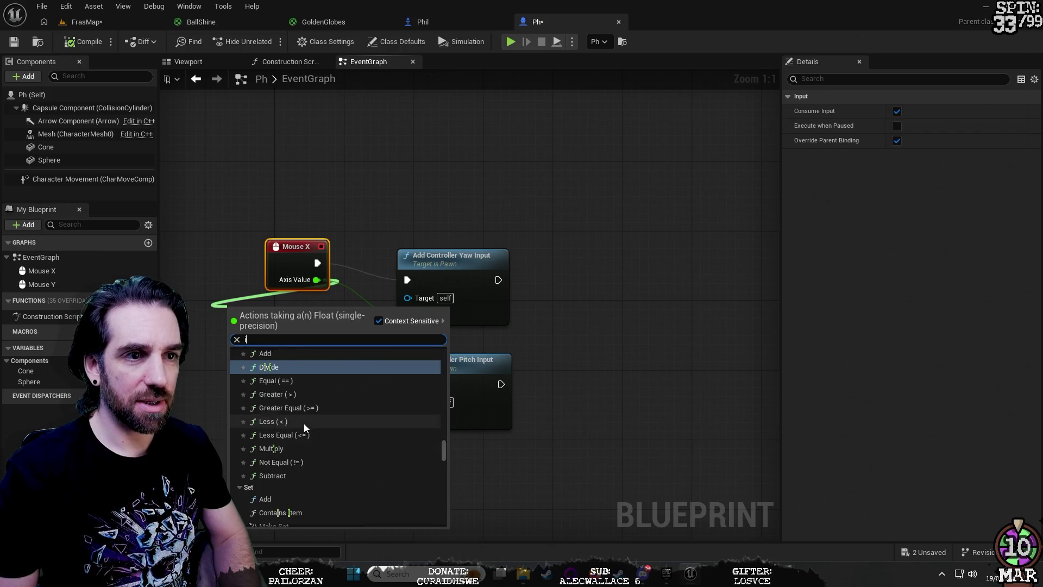
click(366, 165)
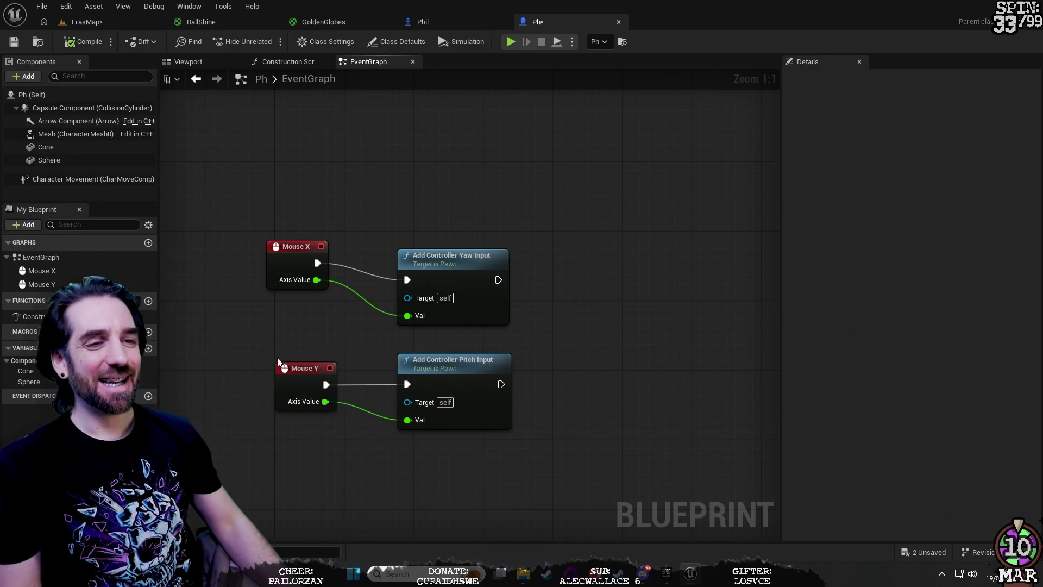
drag(293, 375, 250, 358)
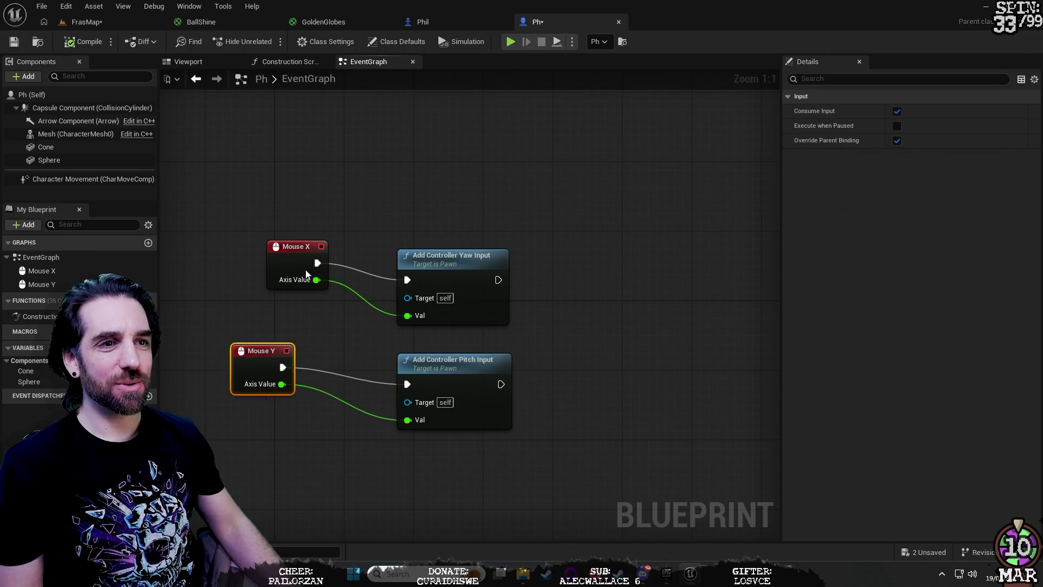
mouse_move(292, 240)
mouse_down()
mouse_move(265, 208)
mouse_move(245, 205)
mouse_up()
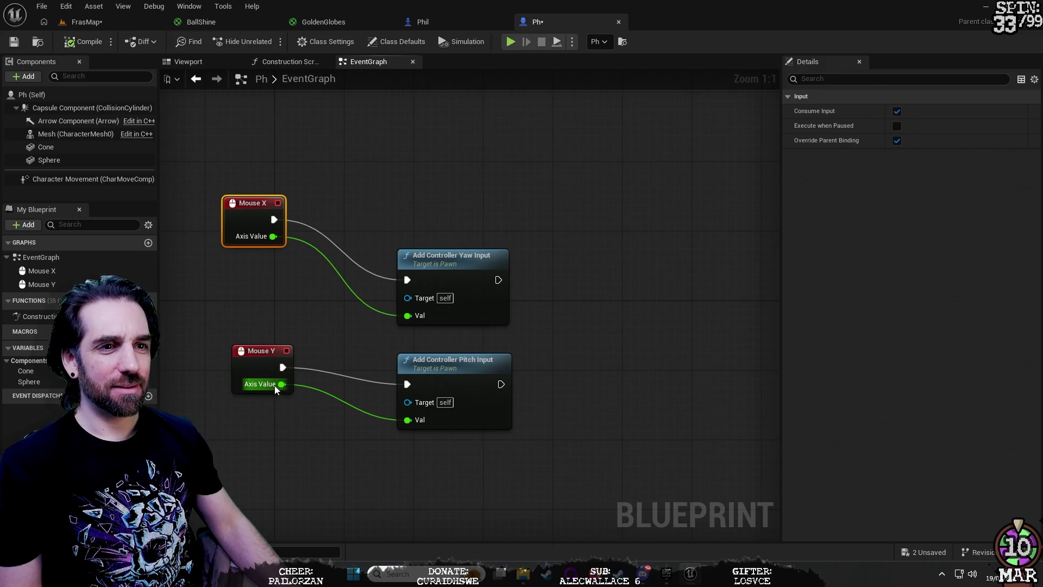
Step: Add a Multiply node from Mouse Y's axis value with B set to -1, then save
mouse_move(277, 387)
mouse_down()
mouse_move(282, 431)
mouse_move(234, 440)
mouse_up()
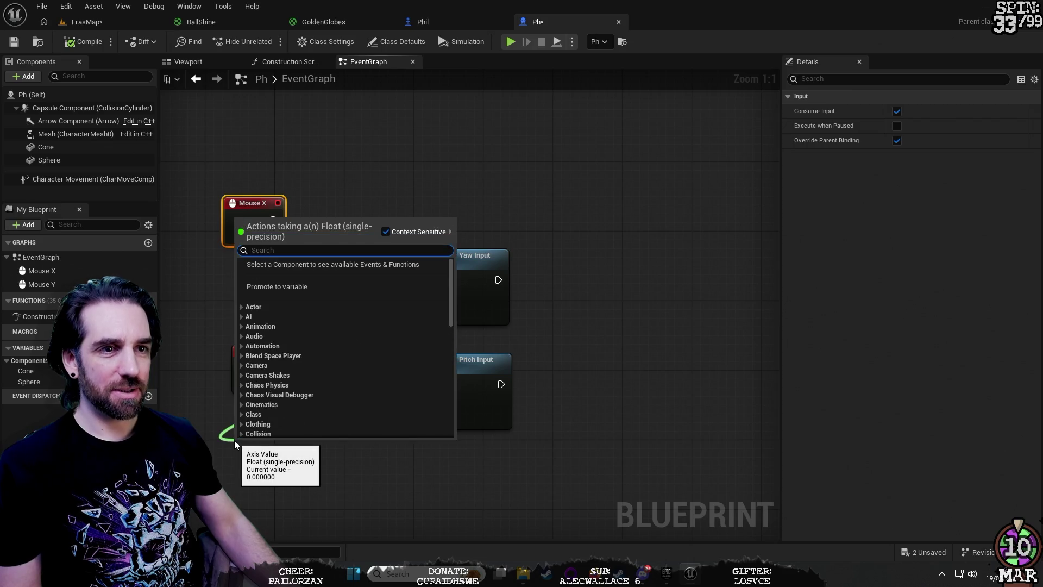
text(mup)
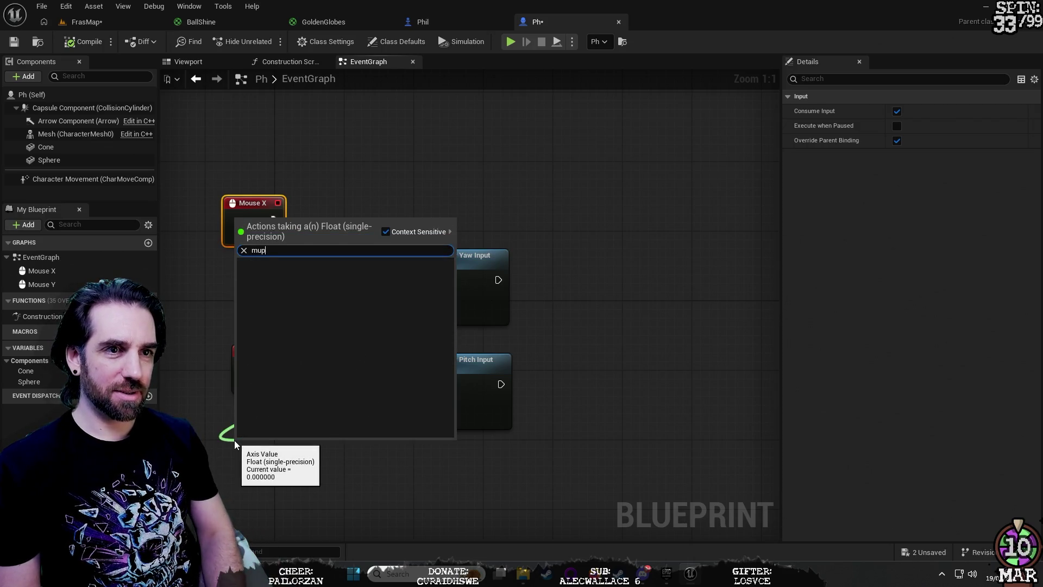
click(288, 274)
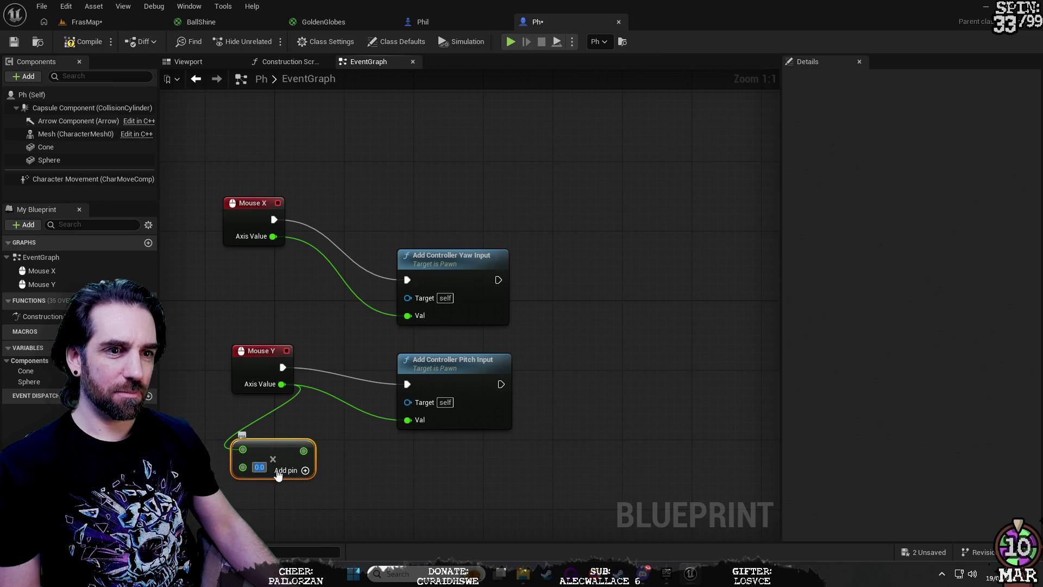
text(-1)
key(Return)
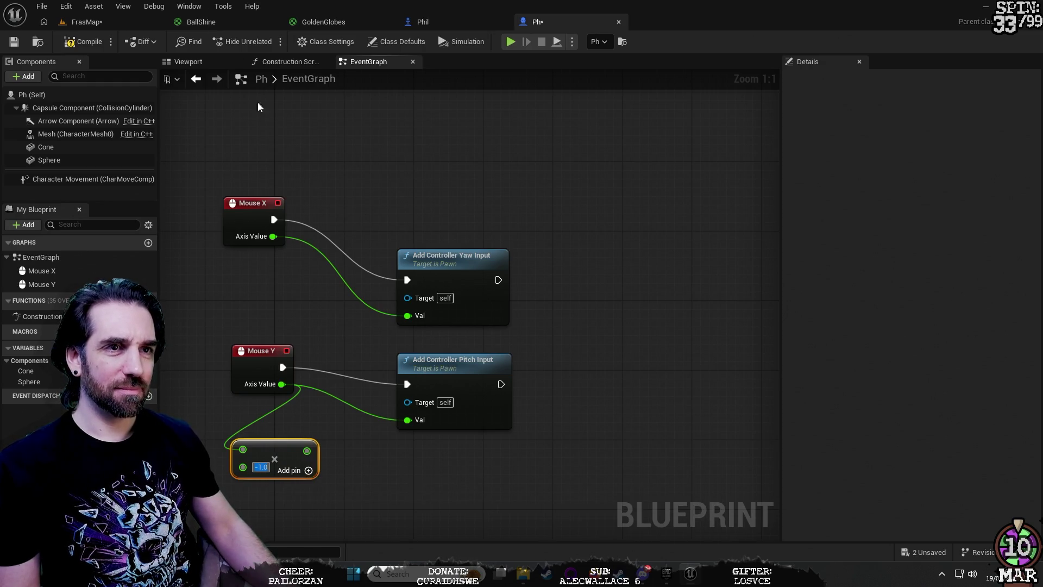
click(14, 41)
click(116, 24)
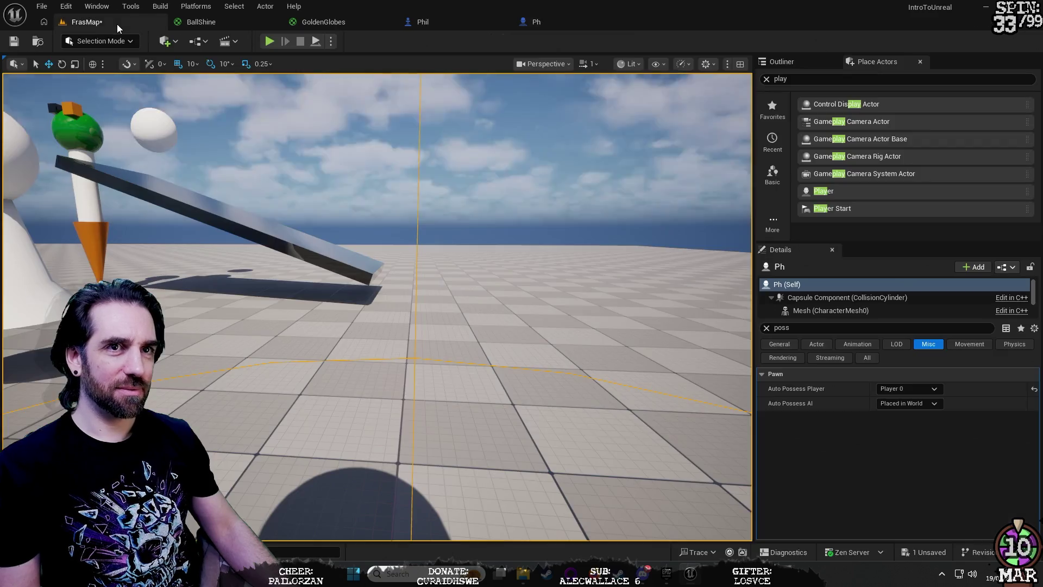
Step: Run a quick FrasMap play test and reopen the Ph event graph
click(267, 42)
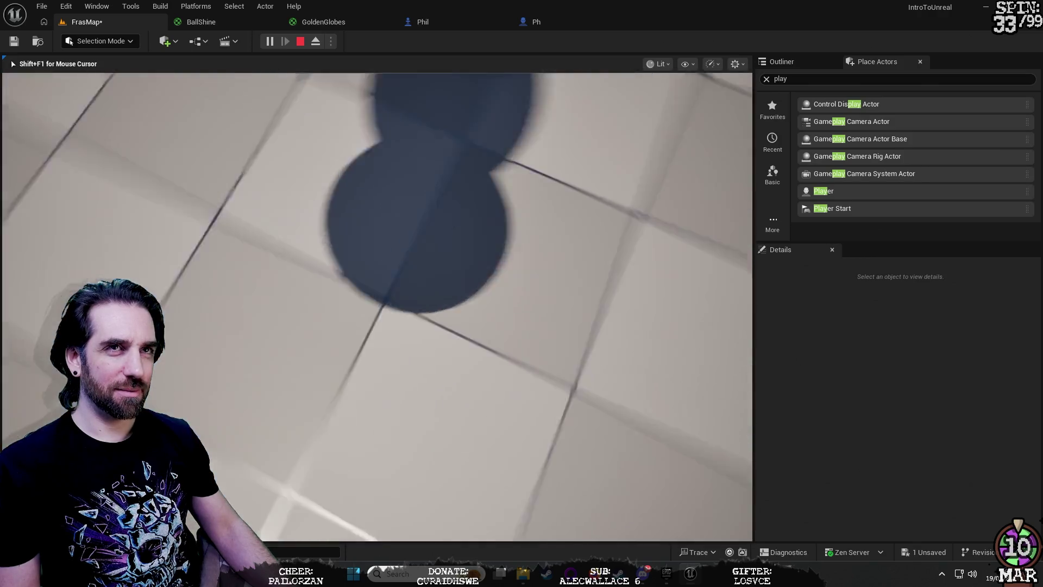
key(Escape)
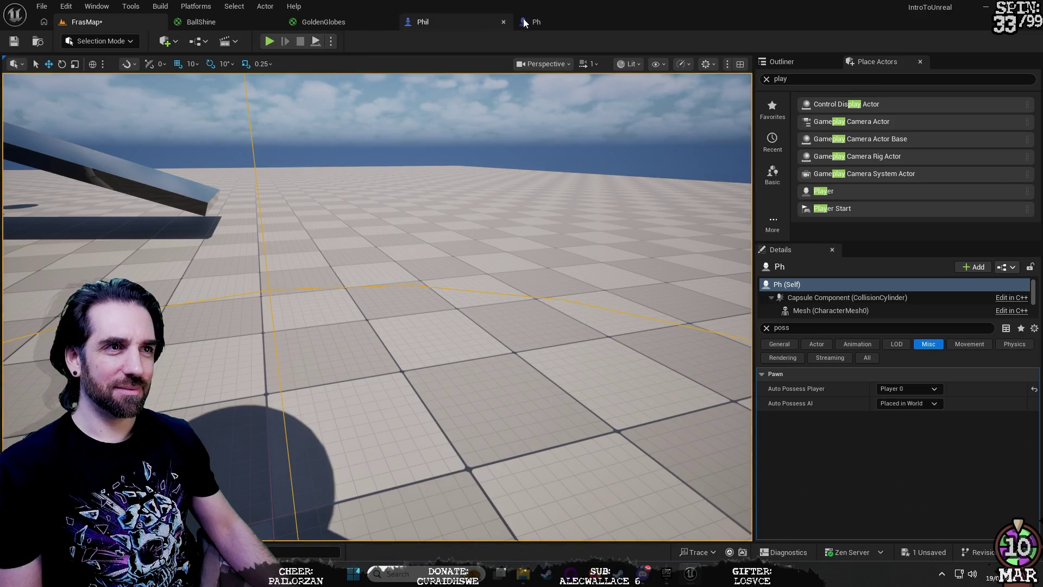
click(559, 21)
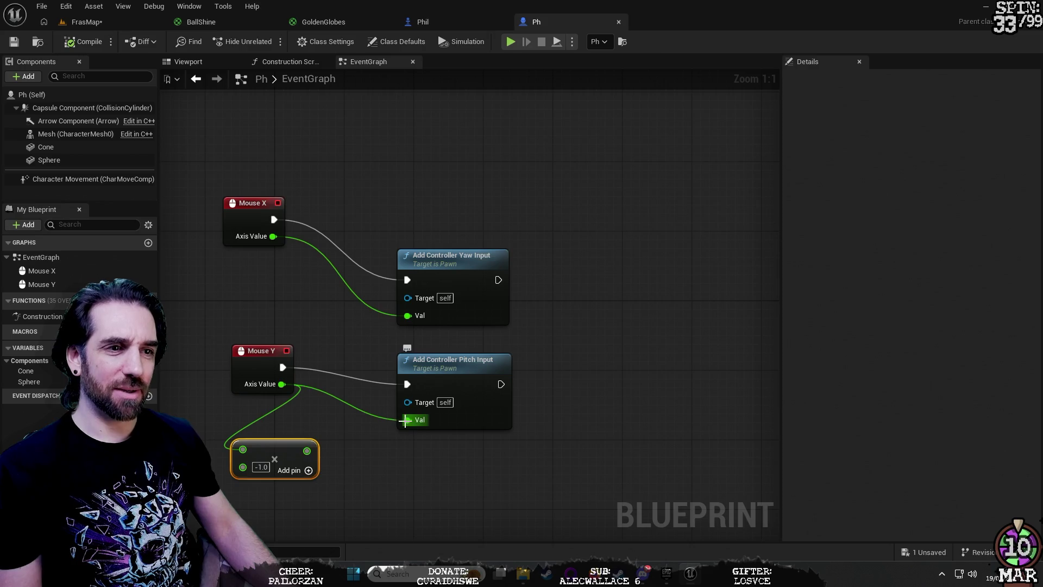
Step: Connect the Multiply result to Add Controller Pitch Input's Val and place the node beside it
drag(408, 419, 320, 388)
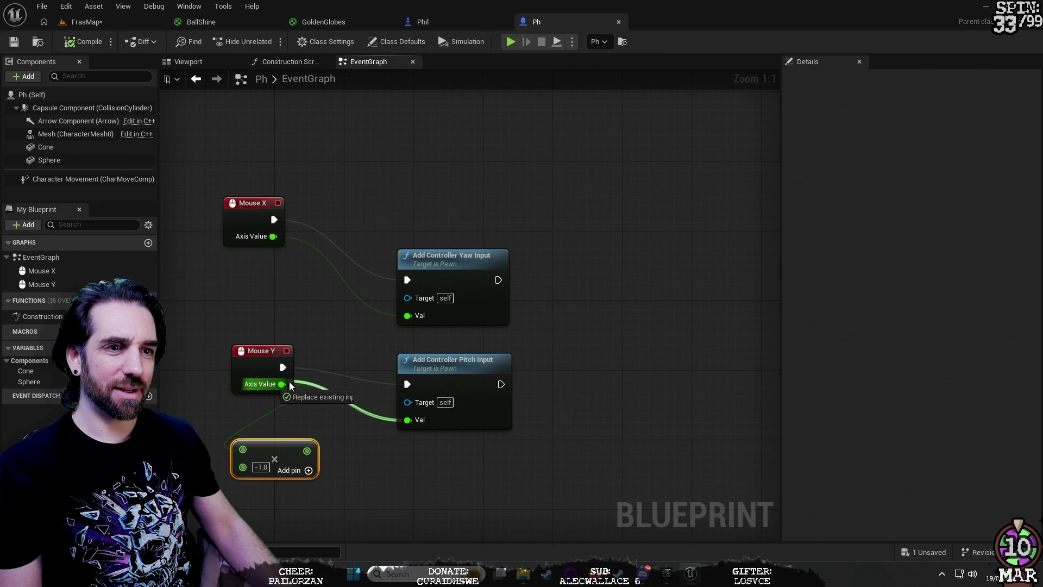
drag(388, 456, 387, 454)
click(352, 407)
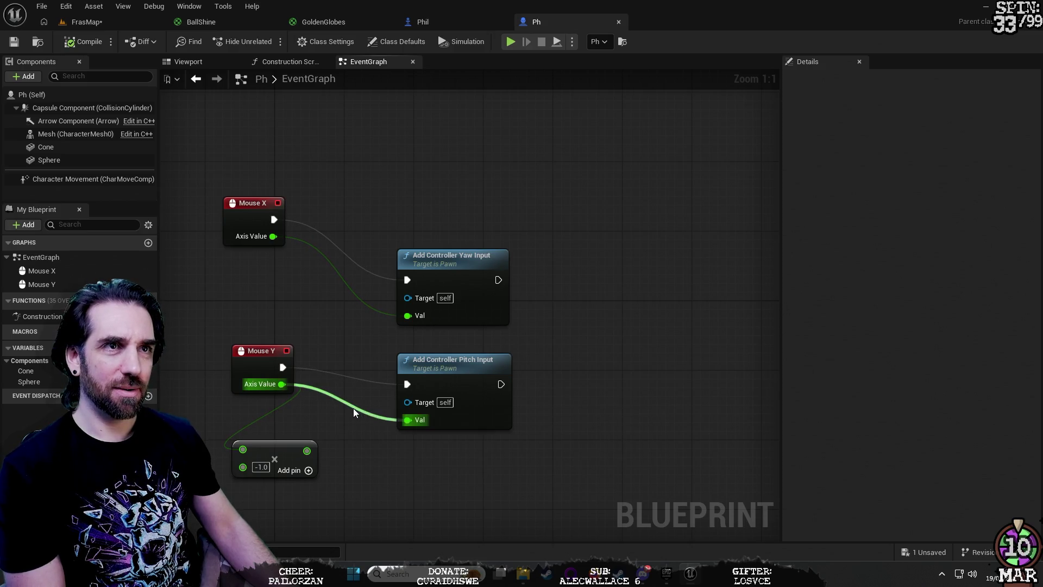
right_click(353, 408)
click(311, 470)
drag(307, 450, 408, 420)
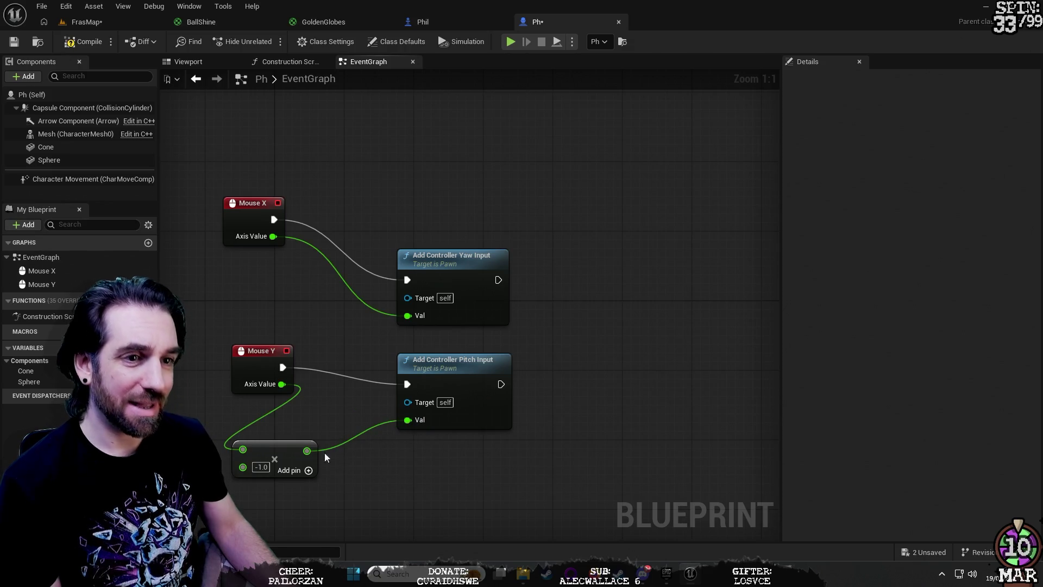
drag(262, 451, 331, 407)
click(516, 476)
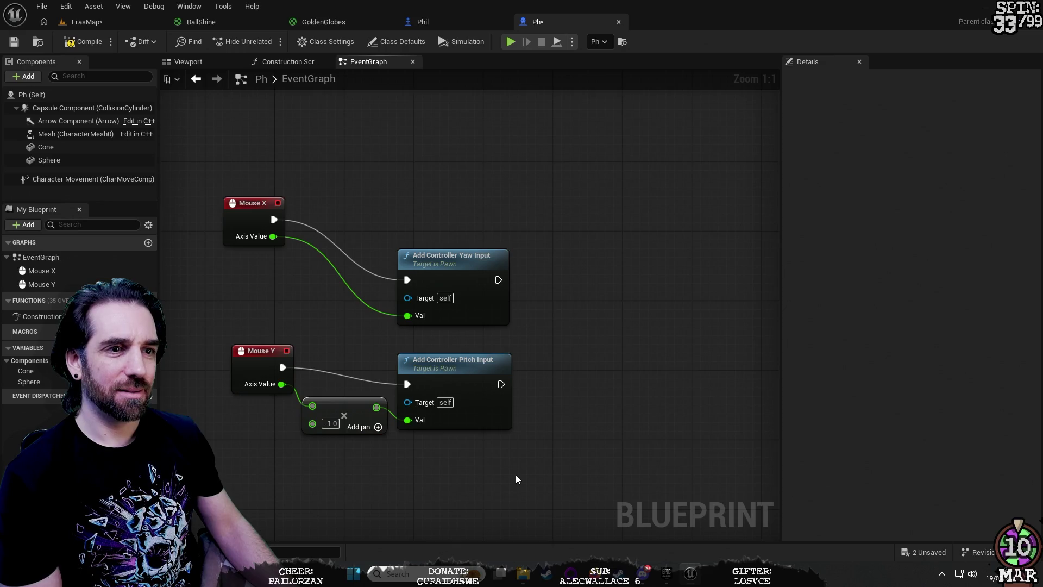
Step: Play-test the inverted vertical look in FrasMap, then return to the Ph graph
click(87, 22)
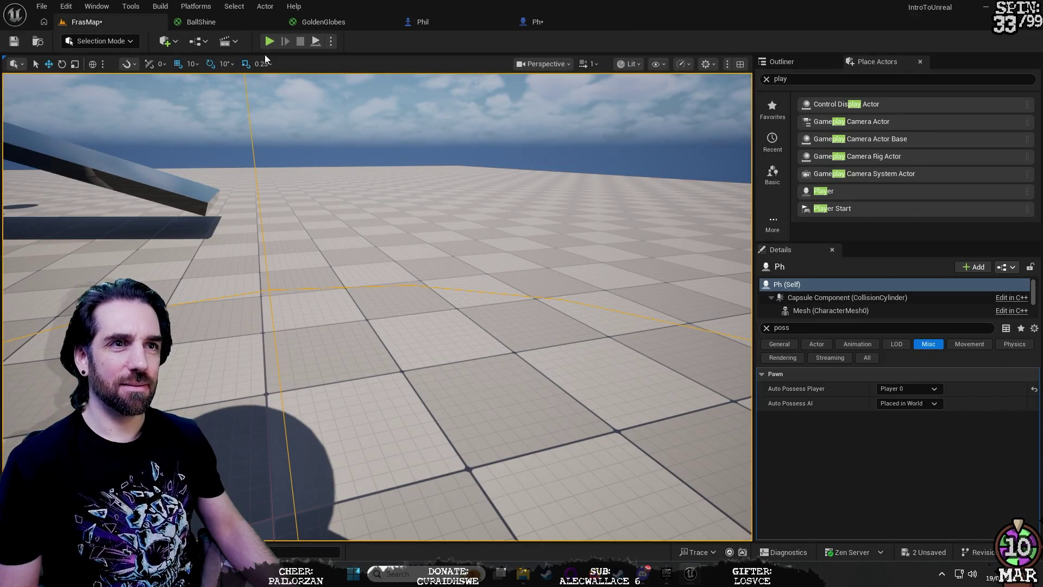
click(269, 41)
click(473, 248)
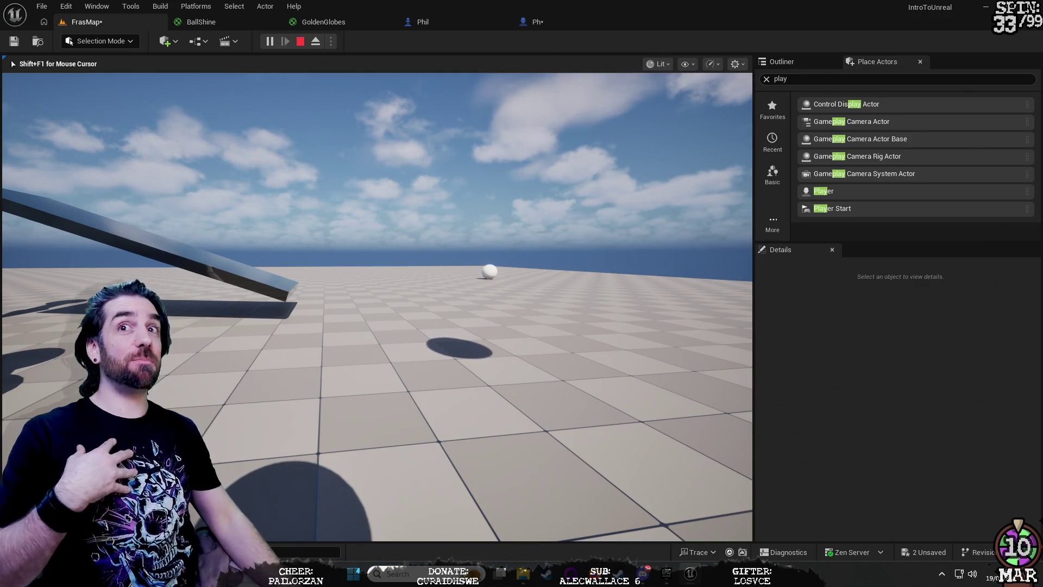
key(Escape)
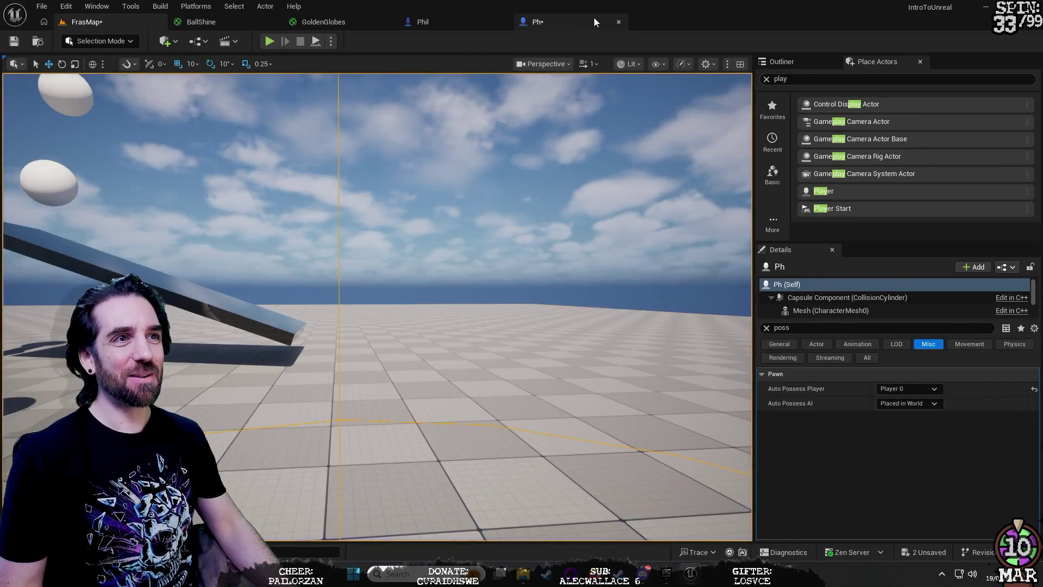
click(594, 21)
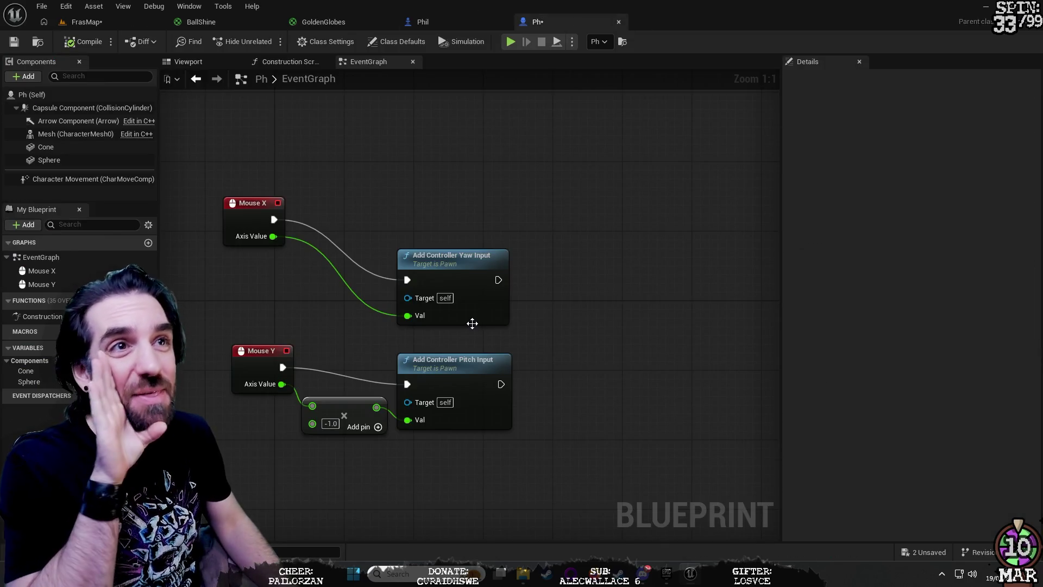
Step: Move the Mouse Y event and Multiply node up-left, glance at the Phil blueprint, and return to Ph
drag(256, 350, 224, 342)
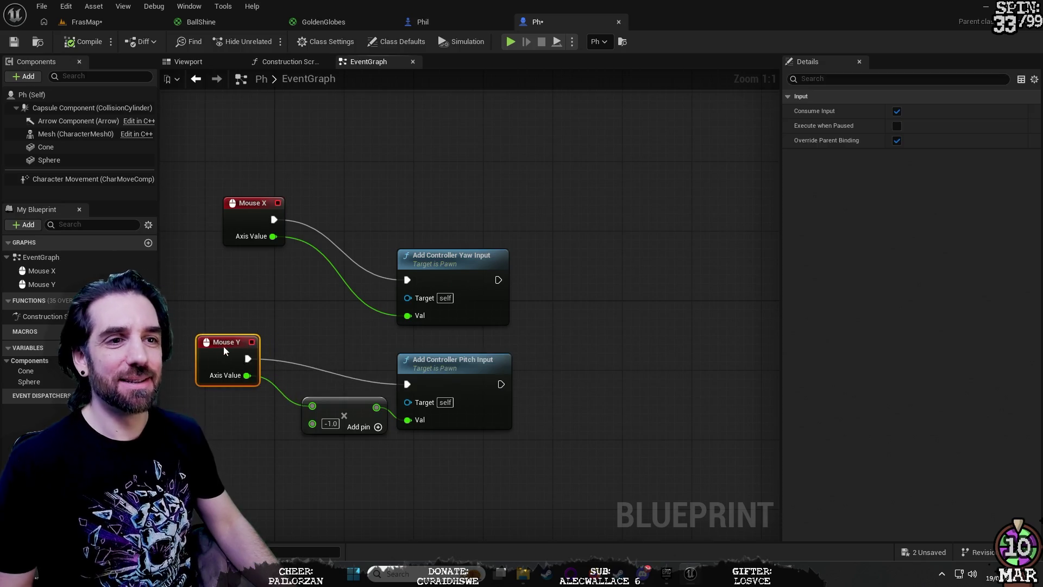
mouse_move(341, 407)
mouse_down()
mouse_move(333, 392)
mouse_move(323, 412)
mouse_move(327, 394)
mouse_up()
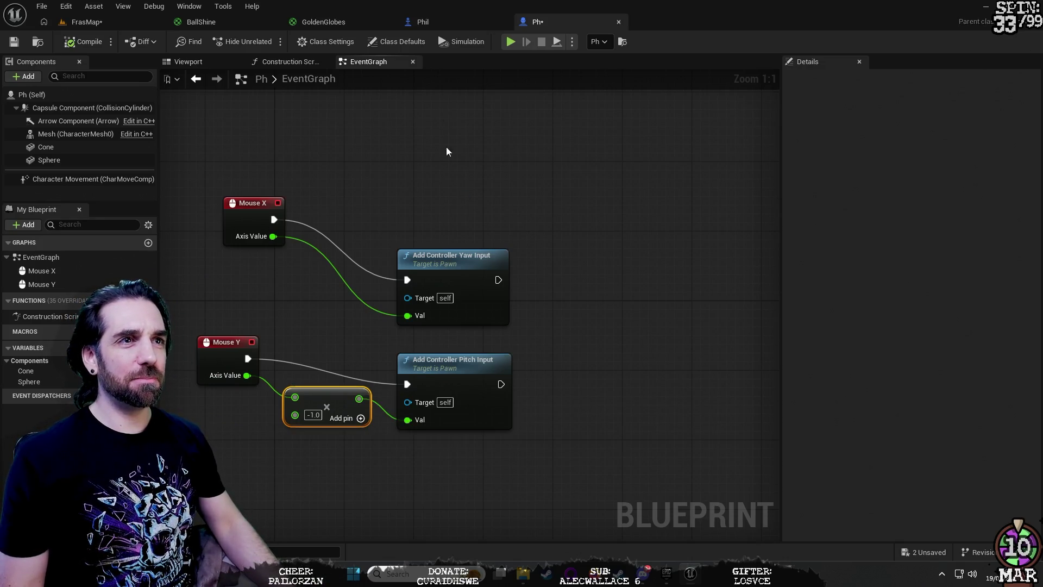
click(424, 21)
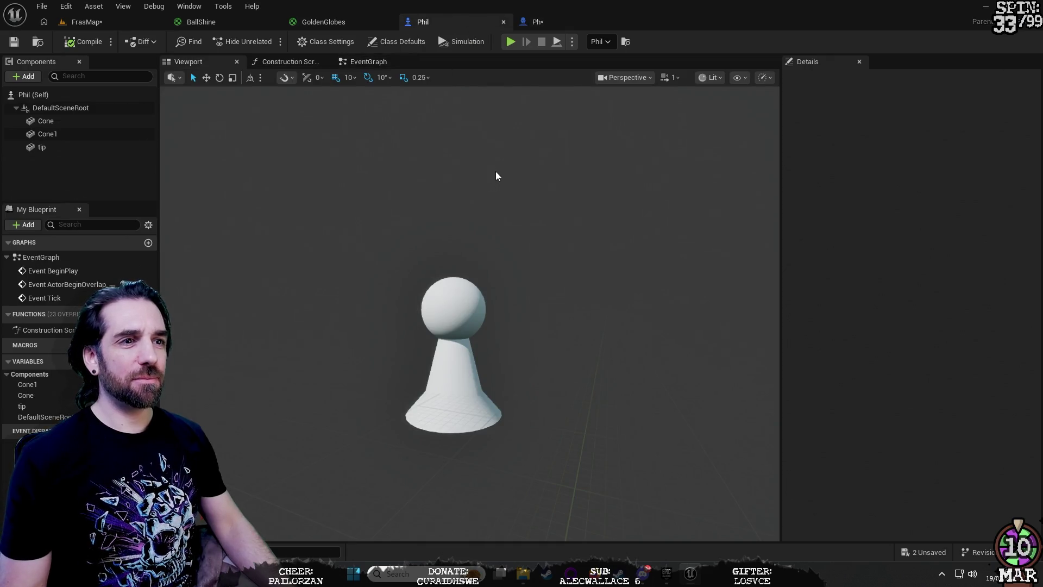
click(571, 22)
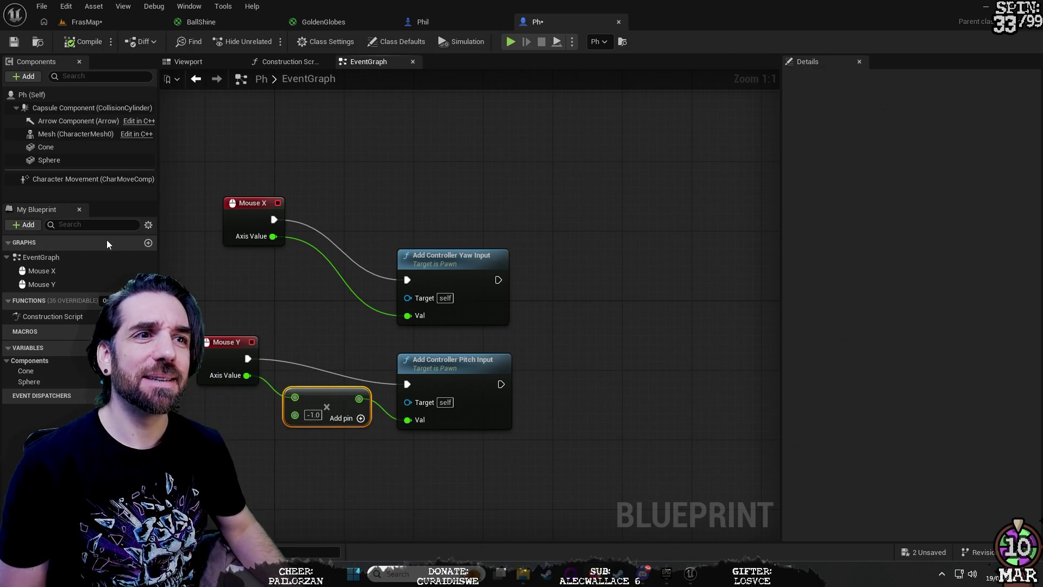
Step: Review the Mouse X yaw and Mouse Y × -1.0 pitch wiring in the Ph event graph
mouse_move(232, 246)
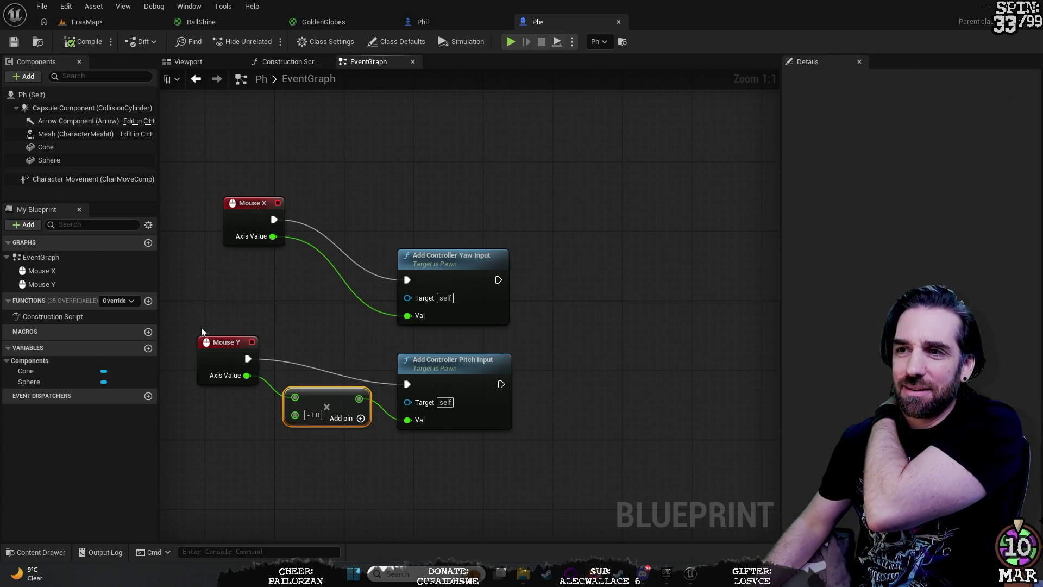
drag(596, 260, 590, 226)
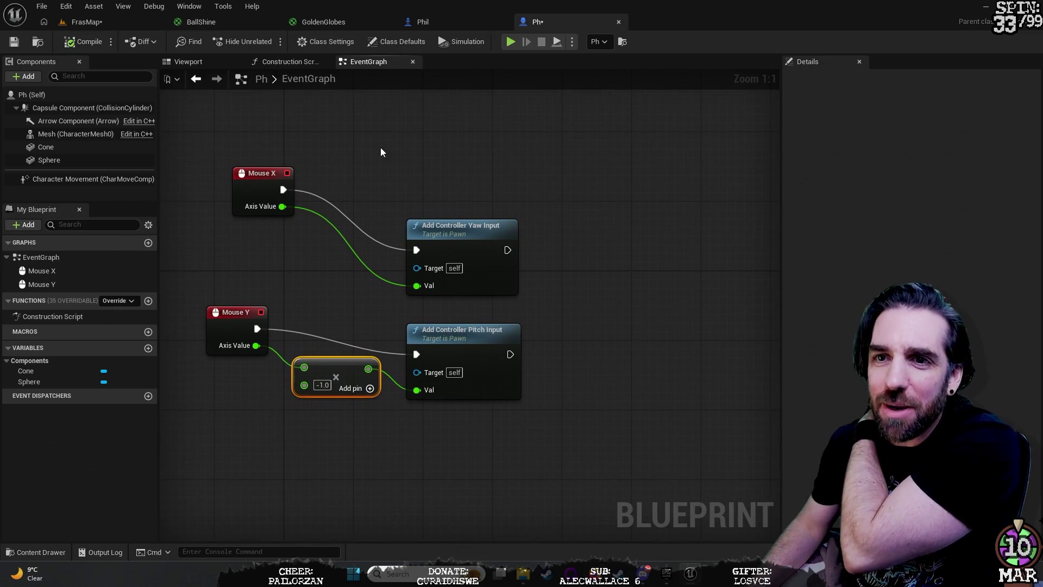
mouse_move(177, 137)
mouse_down()
mouse_move(330, 266)
mouse_move(604, 445)
mouse_move(615, 464)
mouse_up()
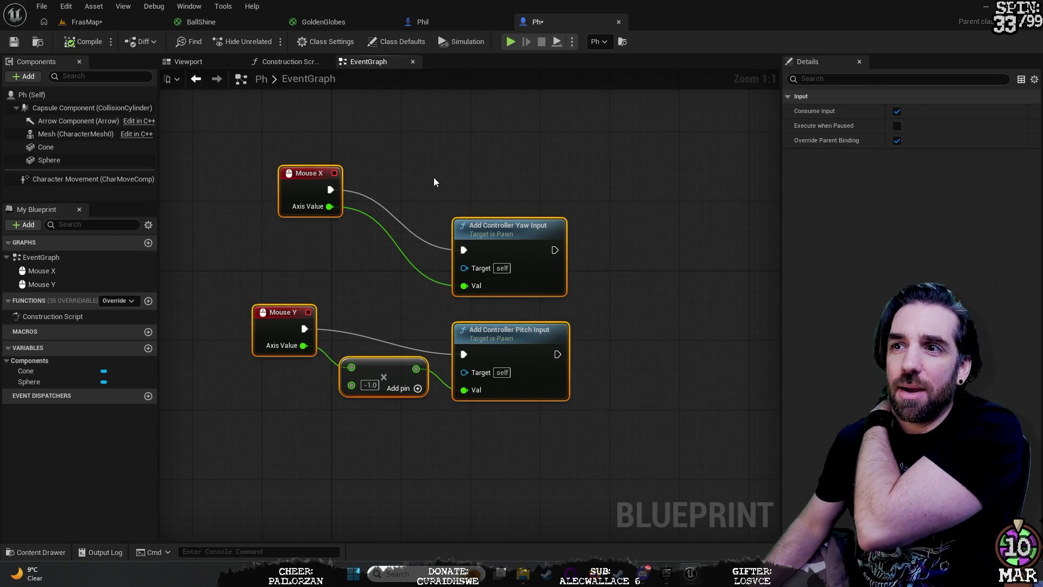
drag(439, 183, 431, 180)
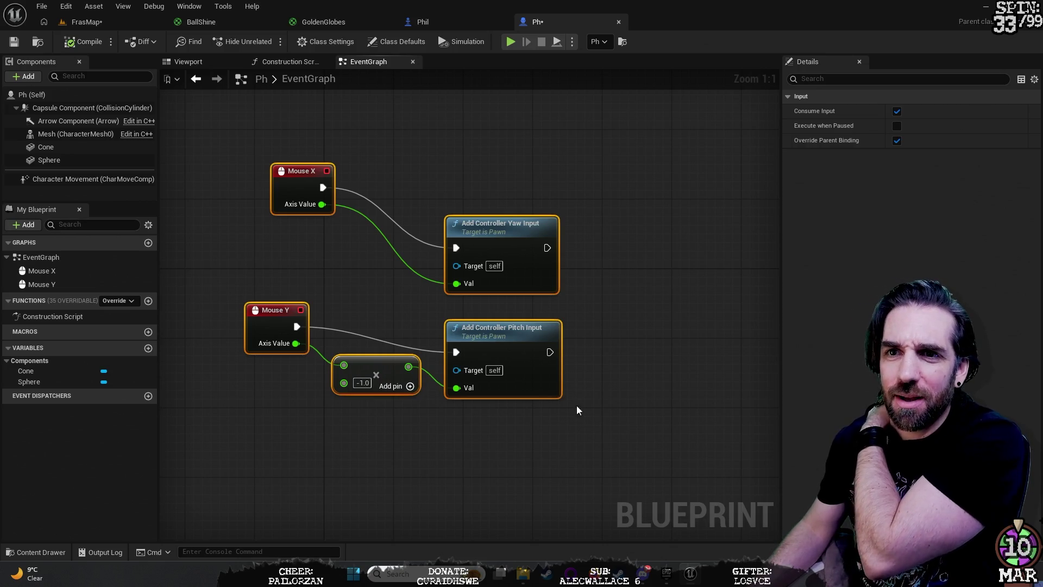
click(605, 396)
mouse_move(207, 122)
mouse_down()
mouse_move(637, 465)
mouse_move(617, 472)
mouse_move(603, 438)
mouse_up()
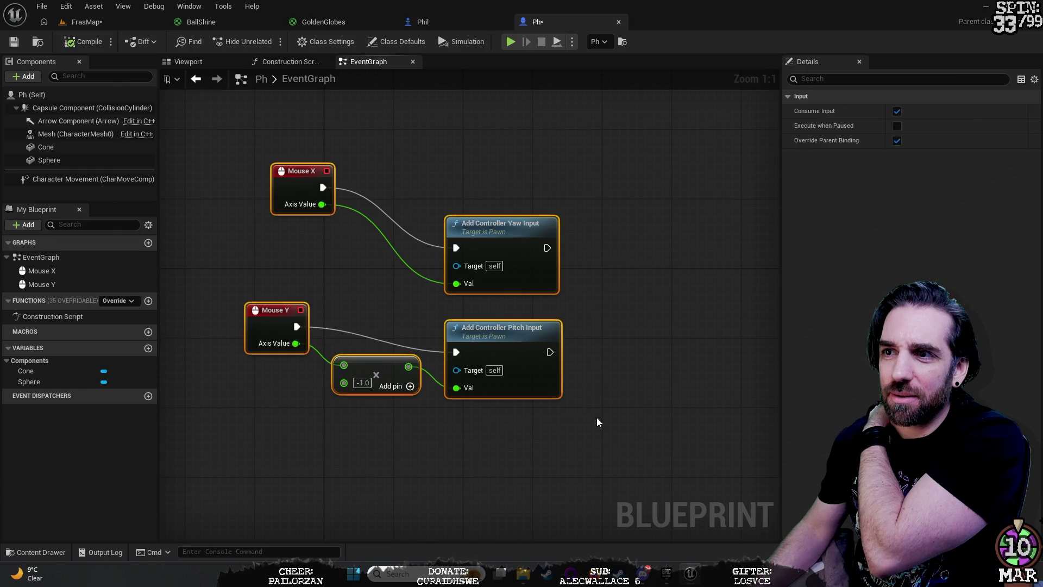
right_click(516, 161)
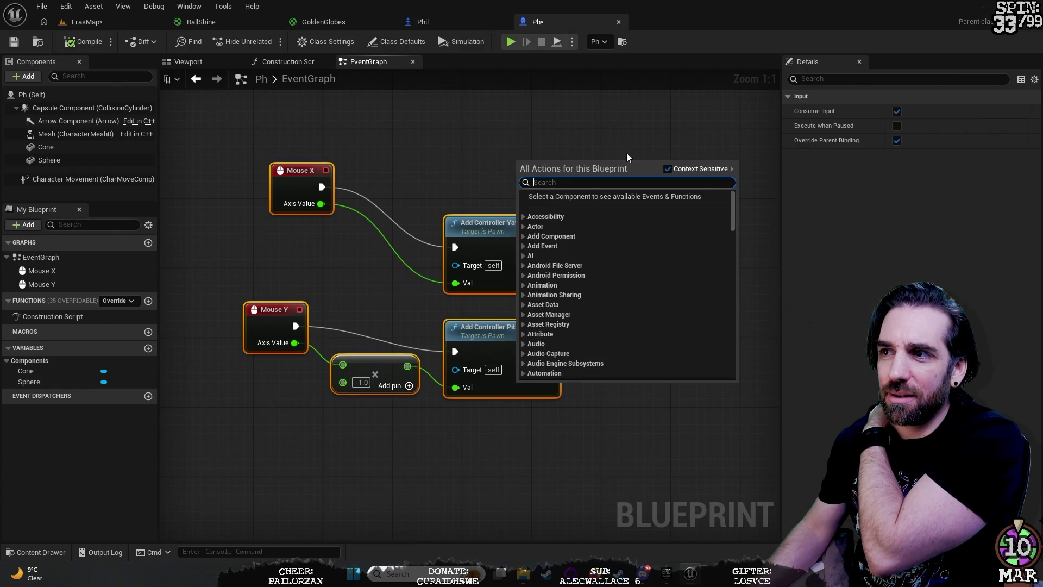
click(534, 132)
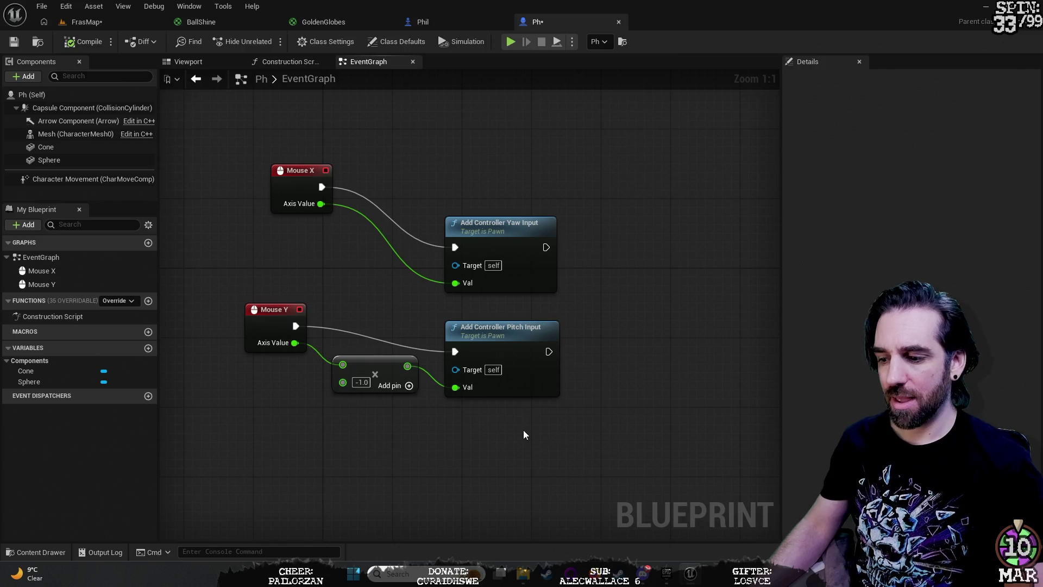
mouse_move(200, 132)
mouse_down()
mouse_move(592, 489)
mouse_move(610, 249)
mouse_move(615, 329)
mouse_up()
Step: Wrap the selected mouse look nodes in a comment titled 'Mouse Movement'
key(c)
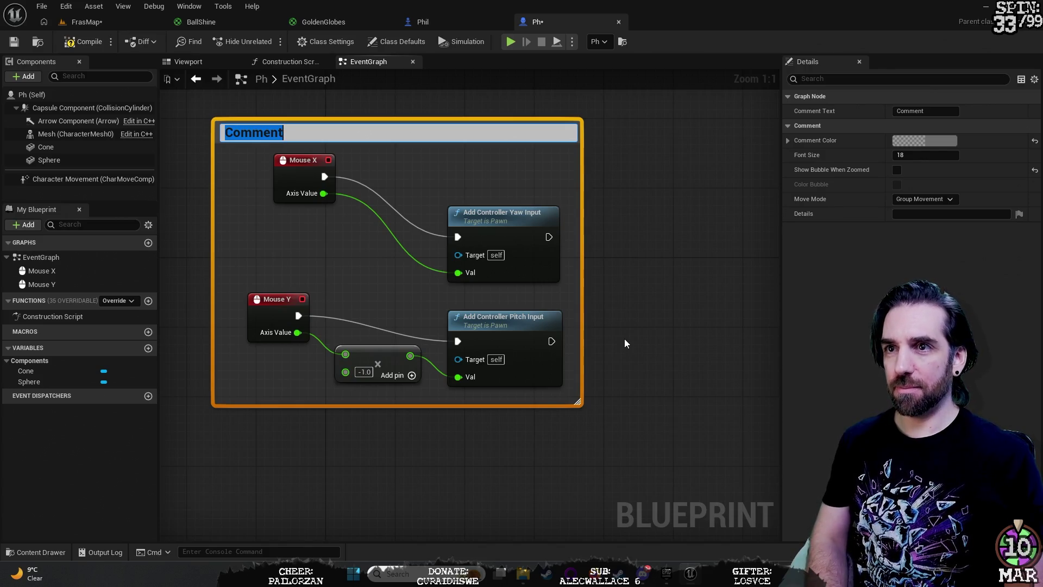
text(Mouse Move)
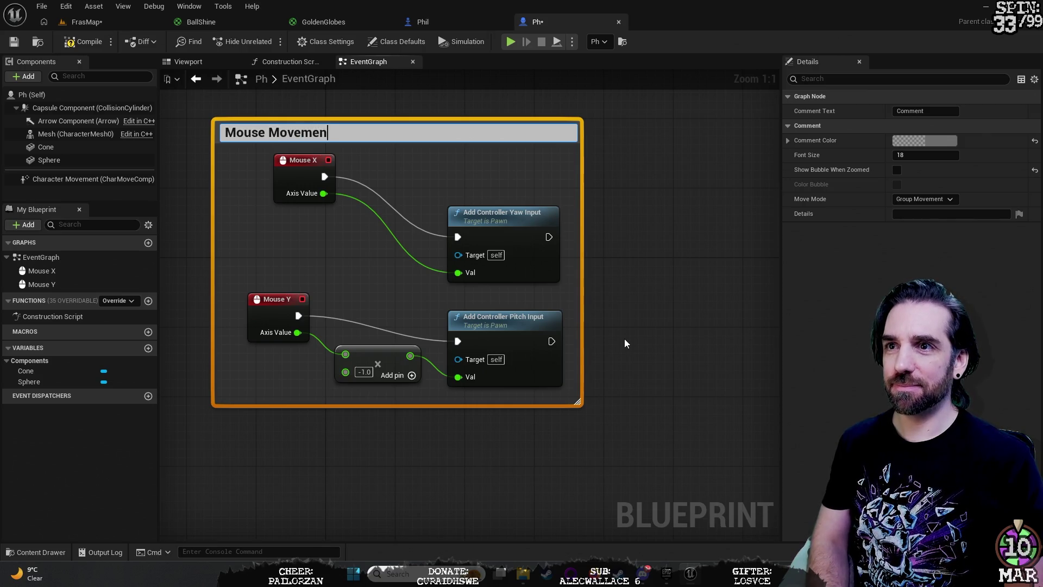
key(Return)
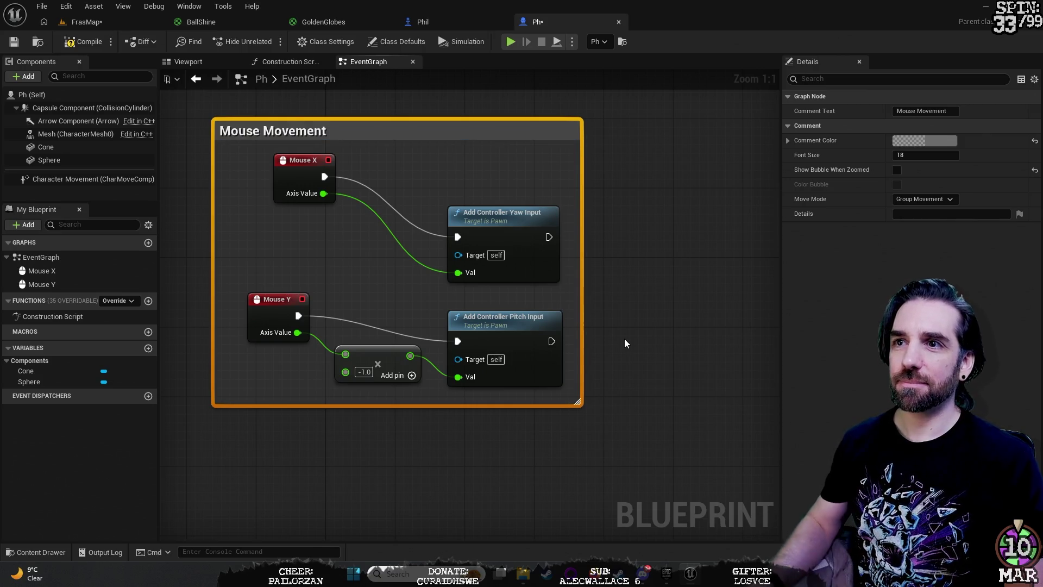
mouse_move(703, 286)
mouse_down()
mouse_move(661, 333)
mouse_move(708, 321)
mouse_up()
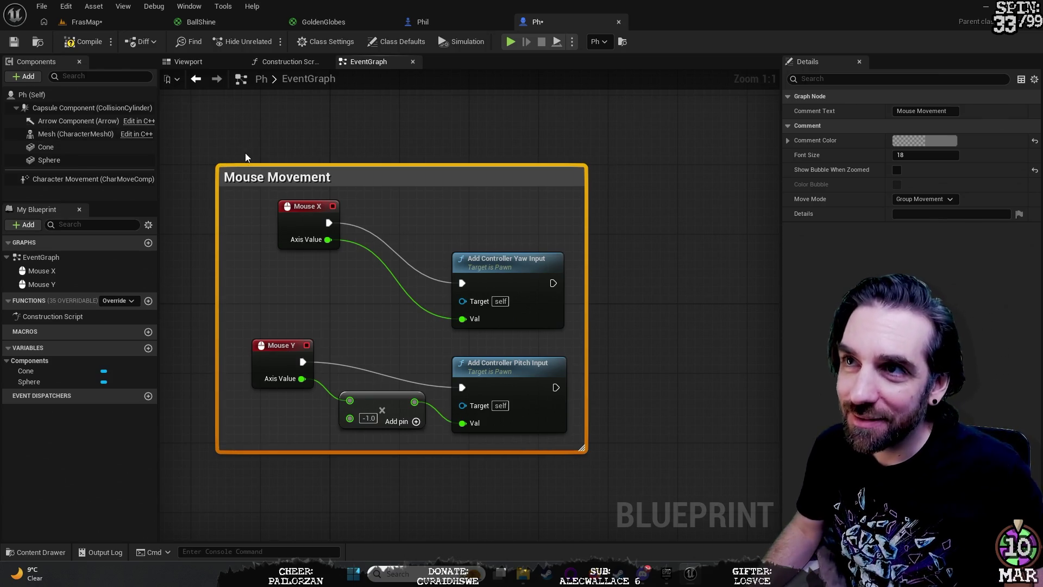
Step: Save all assets and launch the StackOBot project from the Epic Games Launcher
click(44, 7)
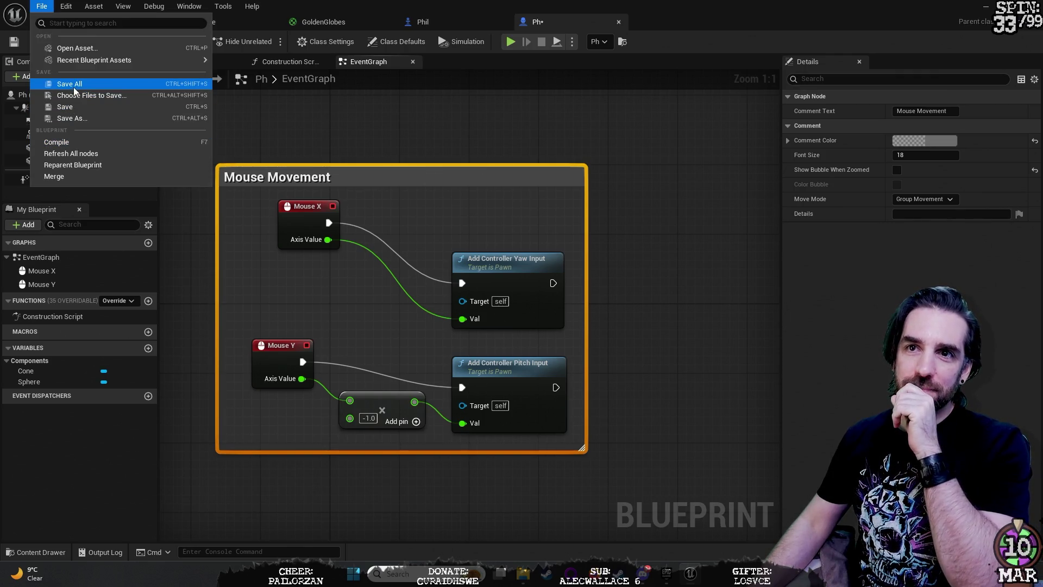
click(76, 91)
click(42, 7)
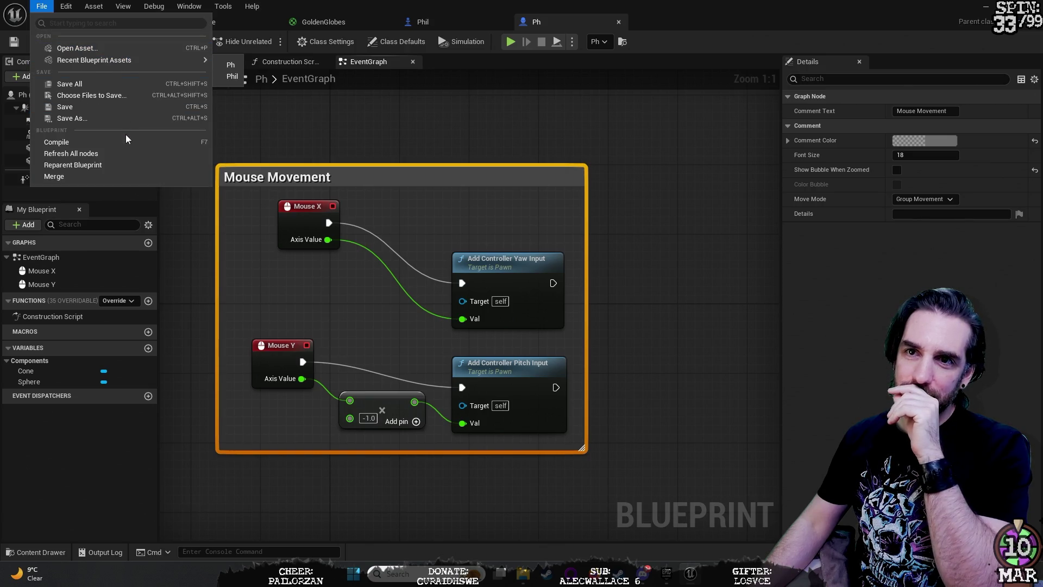
key(Escape)
click(672, 577)
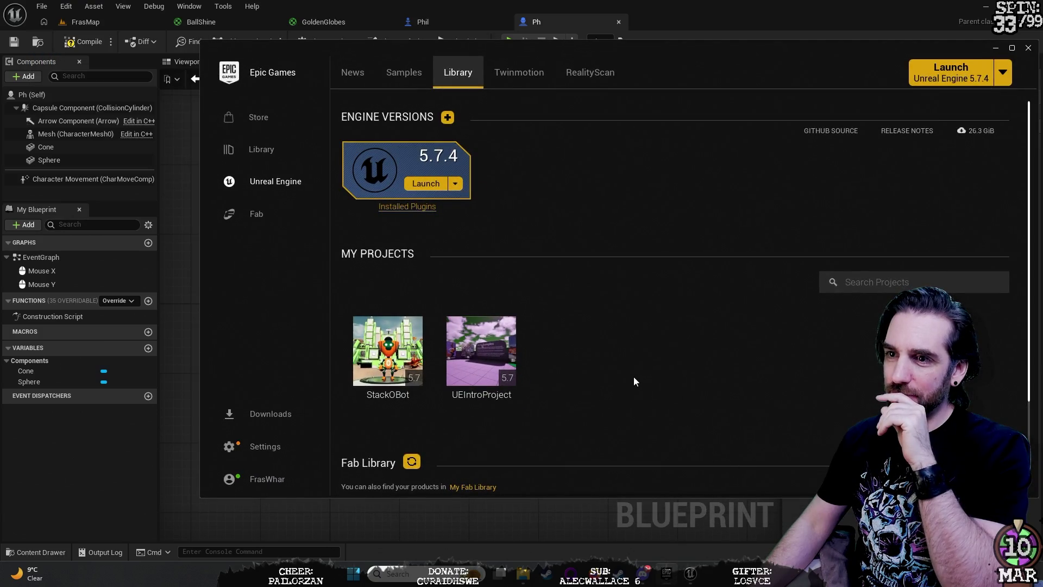
double_click(388, 341)
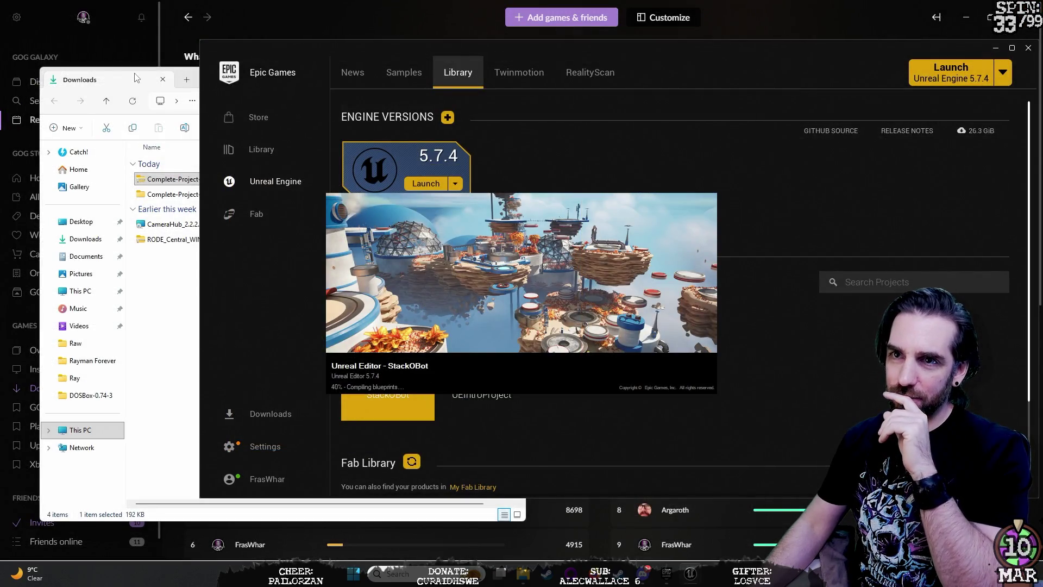
Step: Close the Downloads window and bring the loaded StackOBot editor forward
click(513, 74)
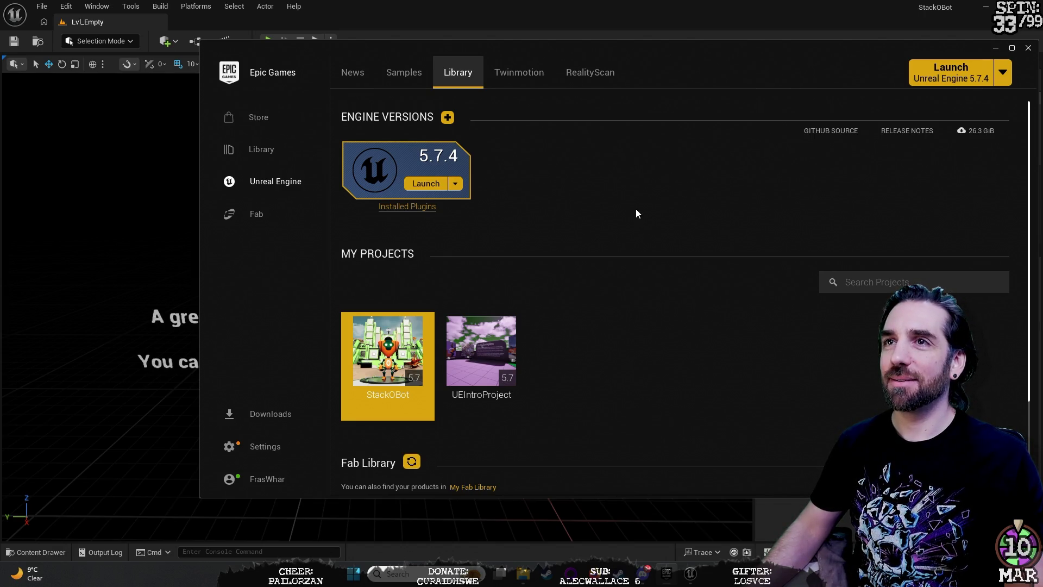
click(598, 17)
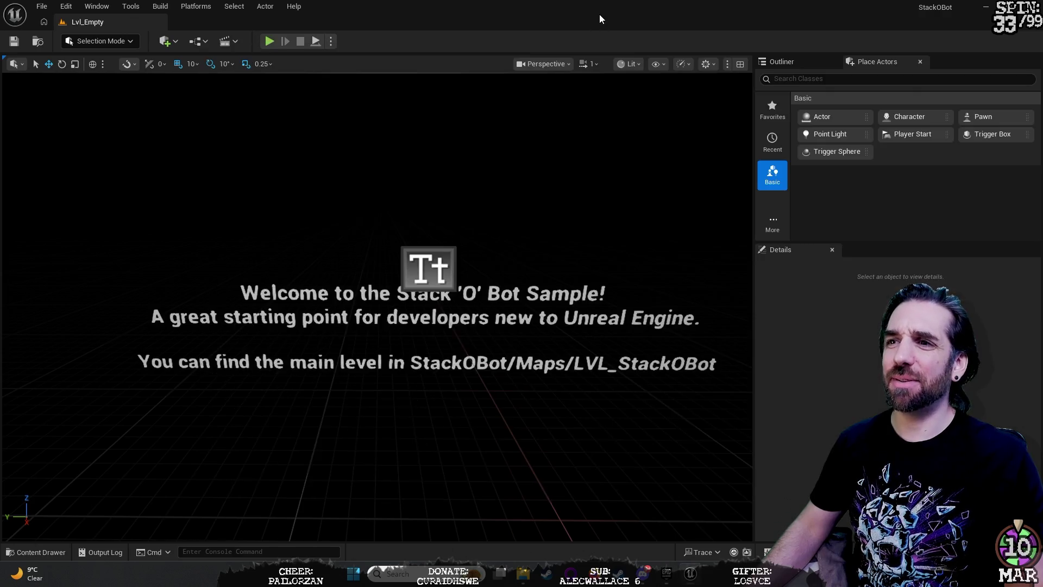
Step: Open the LVL_StackOBot level from the Maps folder via File > Open Level
click(43, 9)
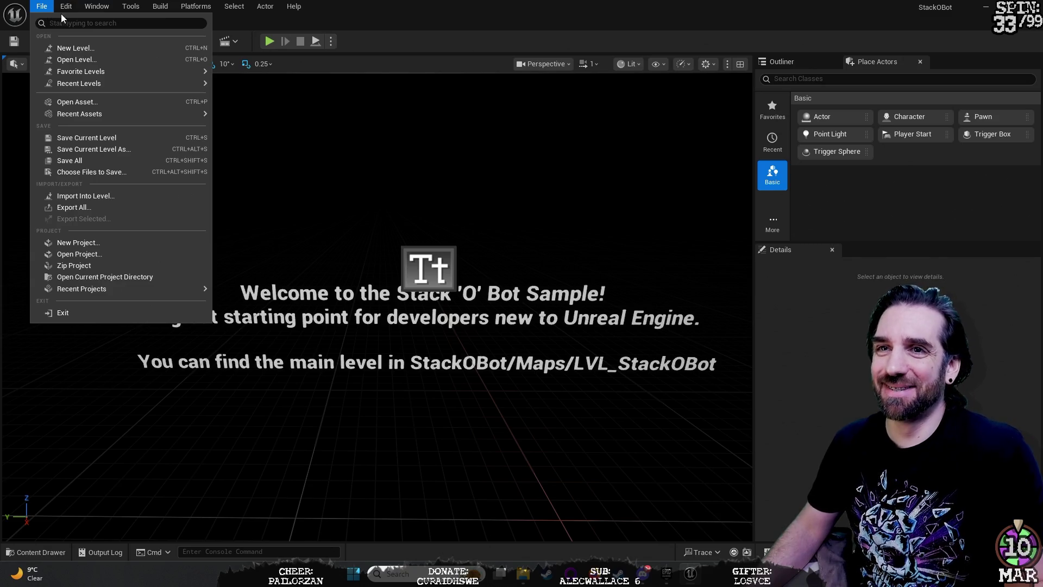
click(81, 59)
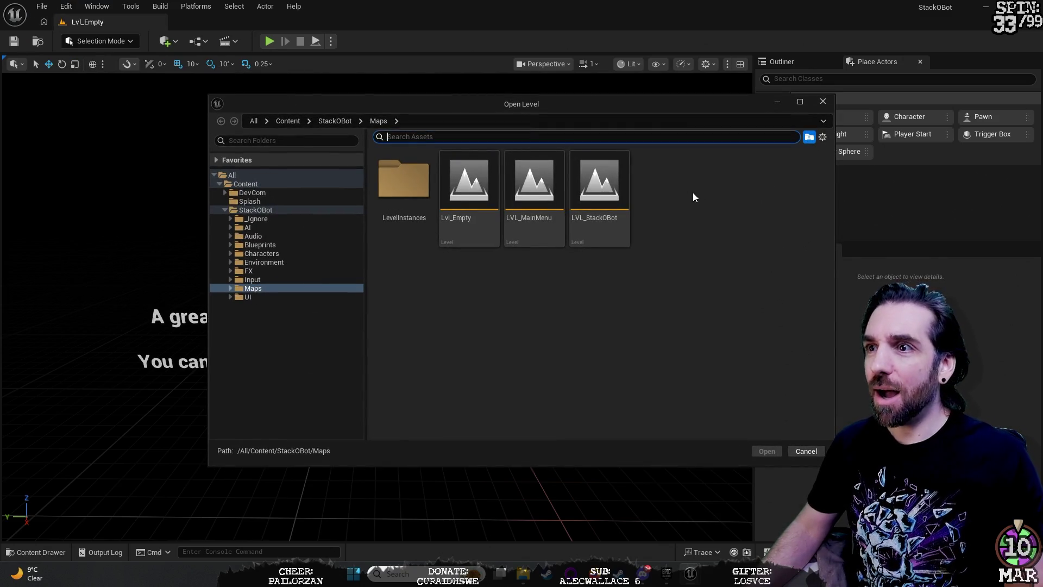
click(619, 187)
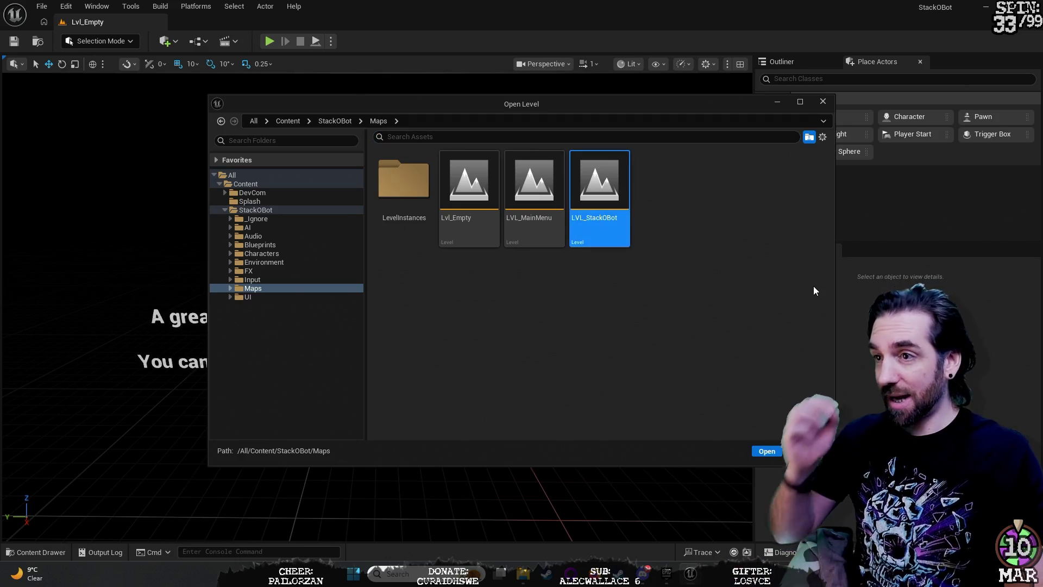
key(Return)
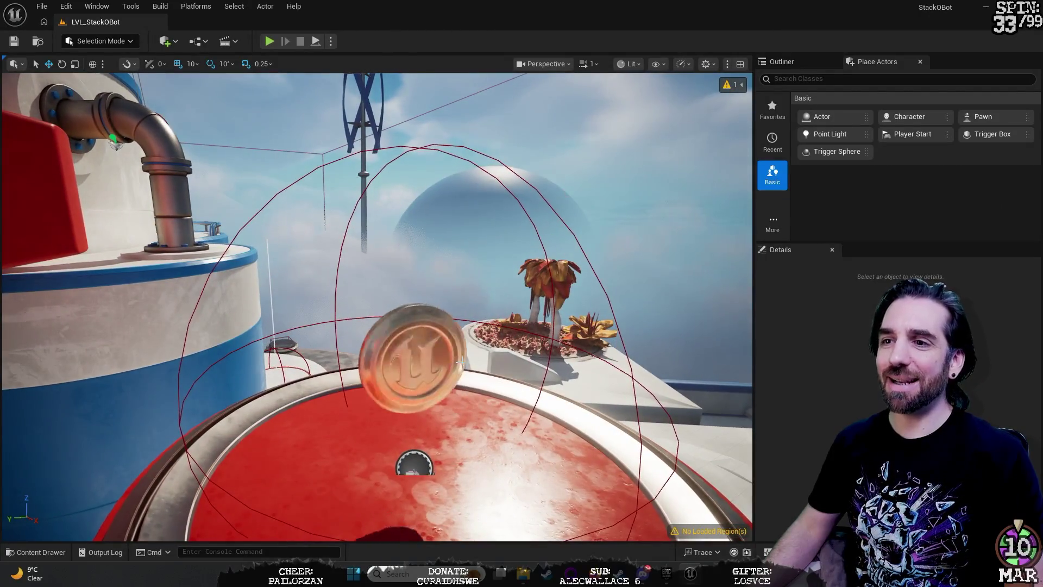
Step: Select LI_02_CliffClimb, then filter the Outliner actor list by 'coin'
click(438, 345)
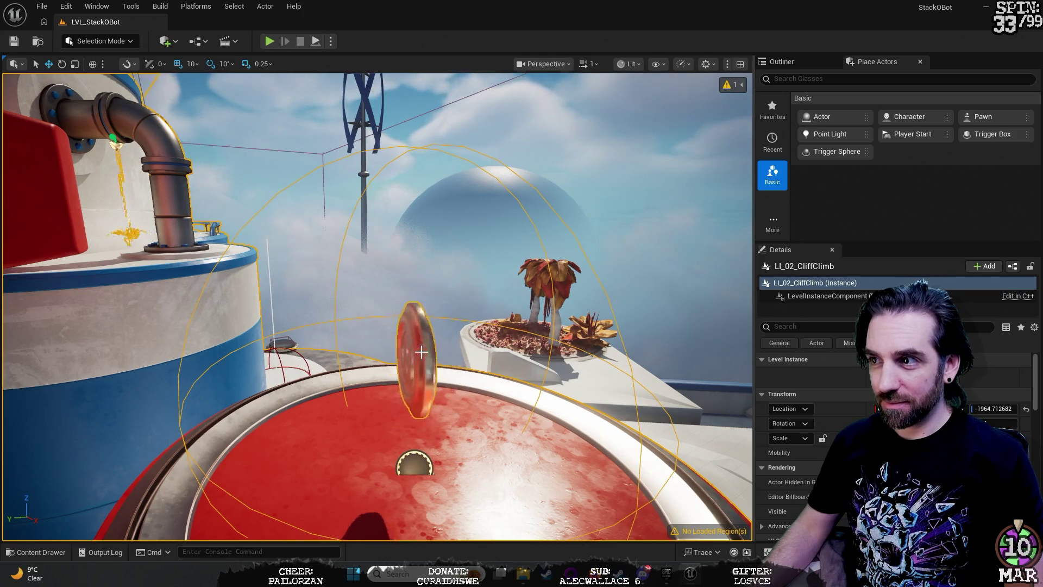
click(787, 61)
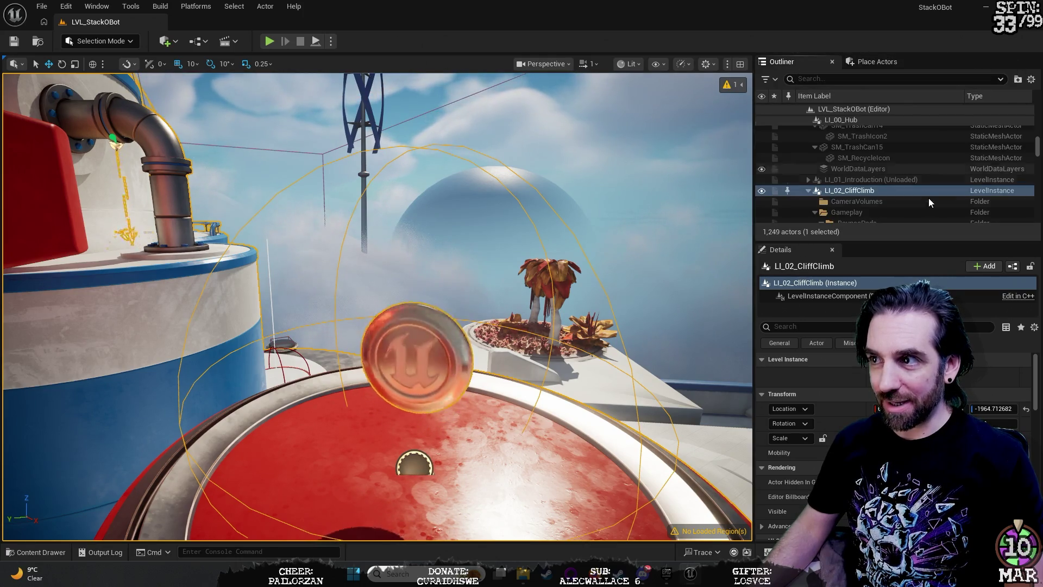
click(826, 79)
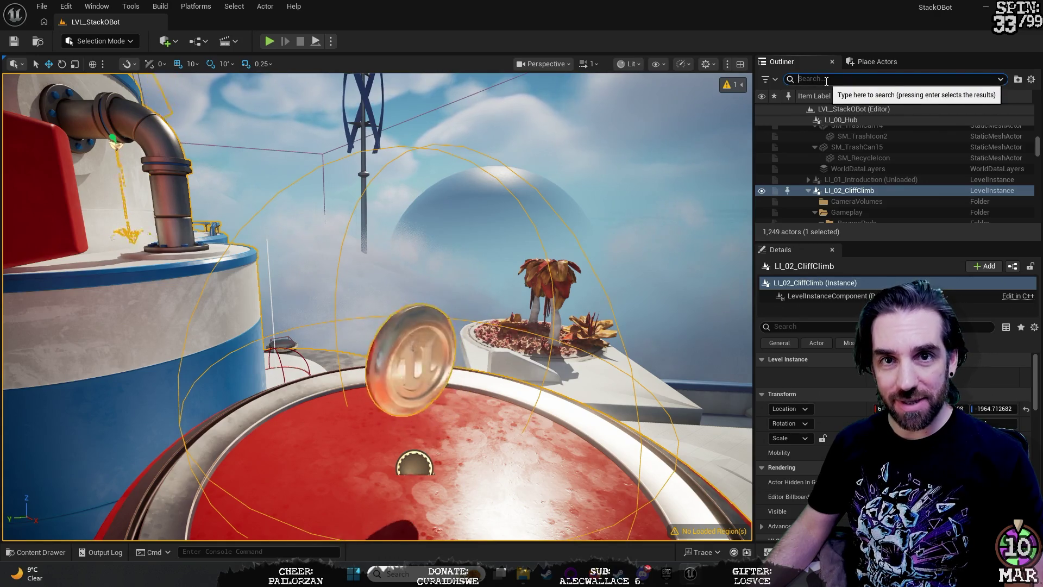
text(coin)
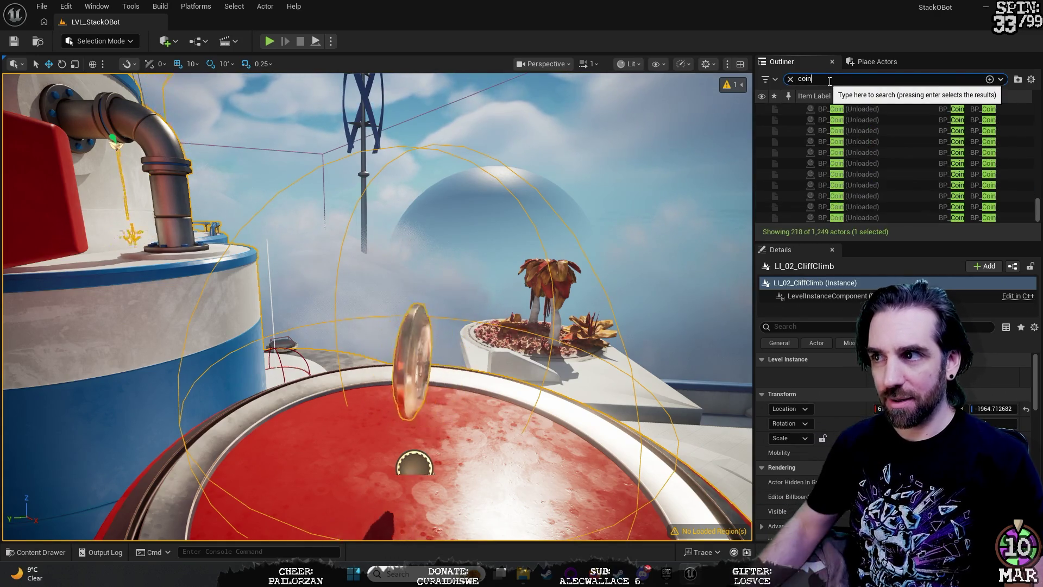
Step: Pick a BP_Coin from the results and look around it in the level view
click(872, 160)
scroll(872, 158, up, 3)
scroll(871, 159, down, 2)
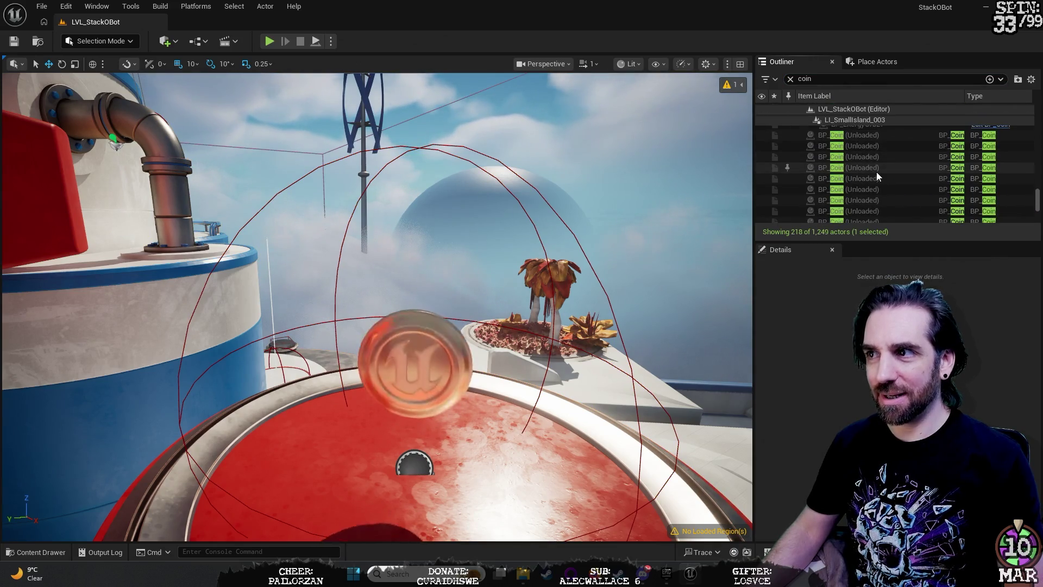
click(702, 170)
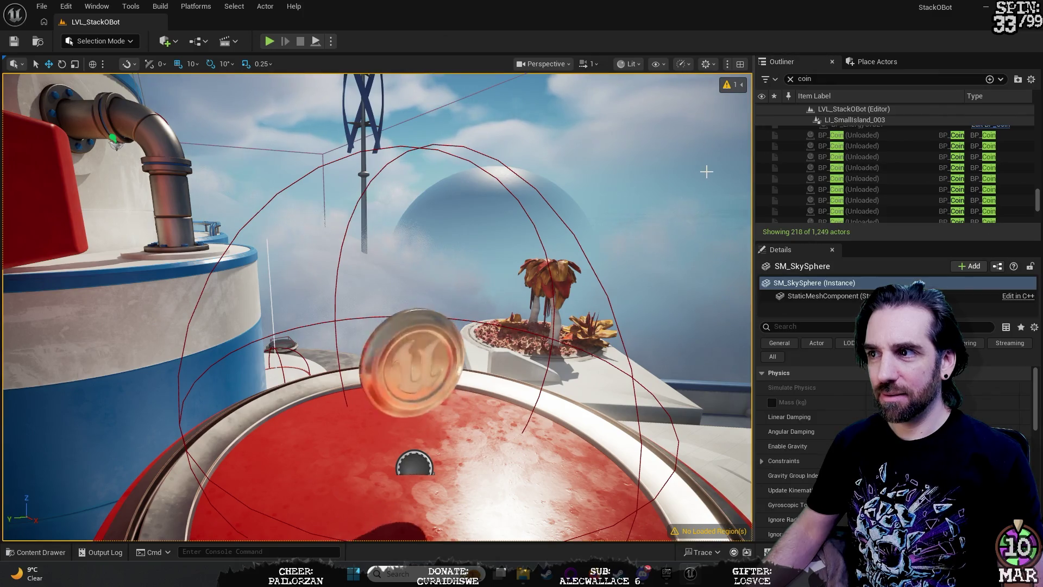
scroll(706, 172, down, 3)
right_click(682, 163)
key(Escape)
drag(654, 147, 459, 147)
drag(492, 307, 641, 304)
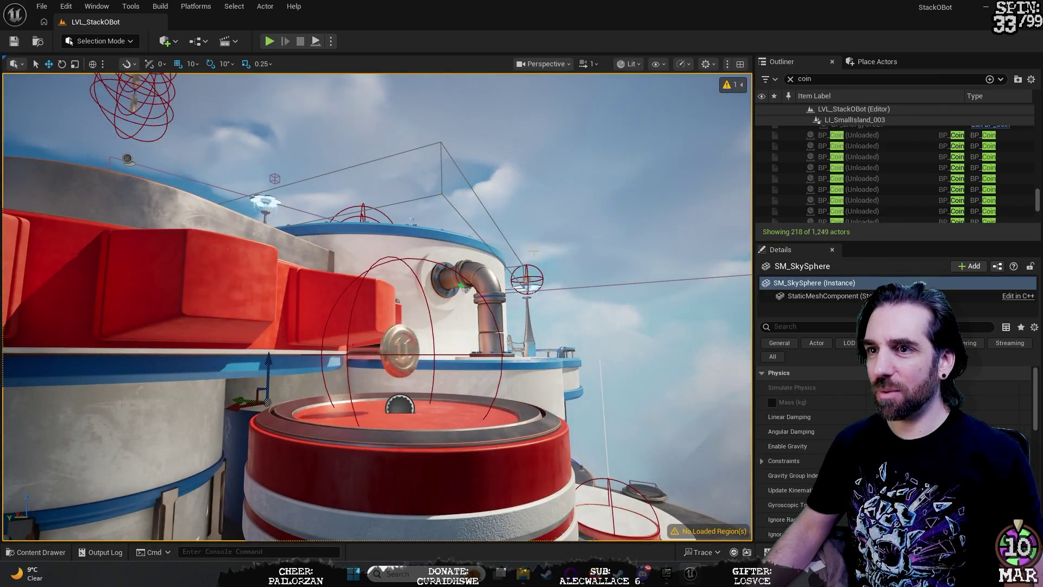
click(194, 308)
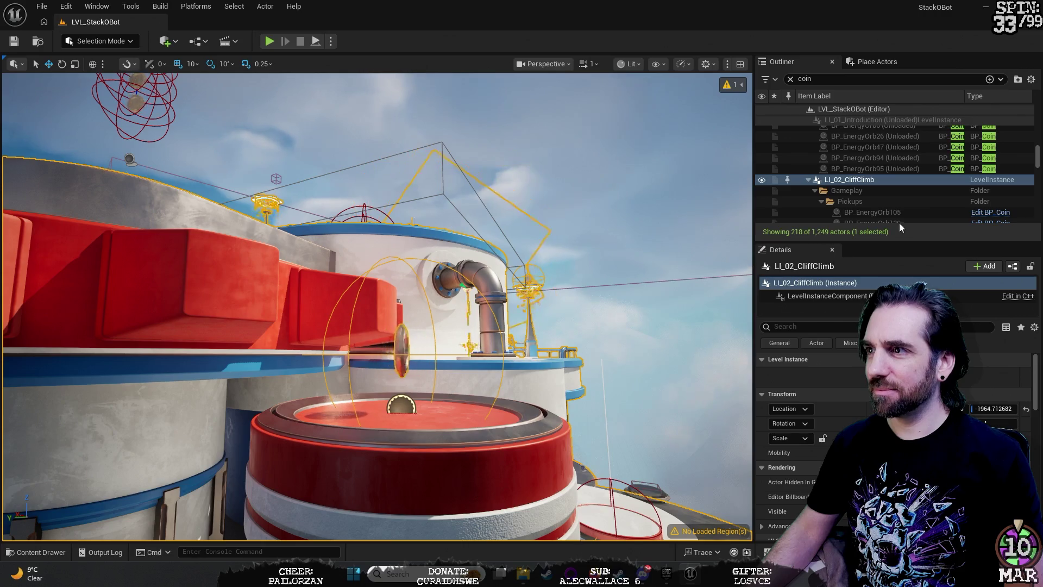
Step: Select a BP_Coin under BP_PickupSpline20 in the coin results and focus the view on it
click(839, 83)
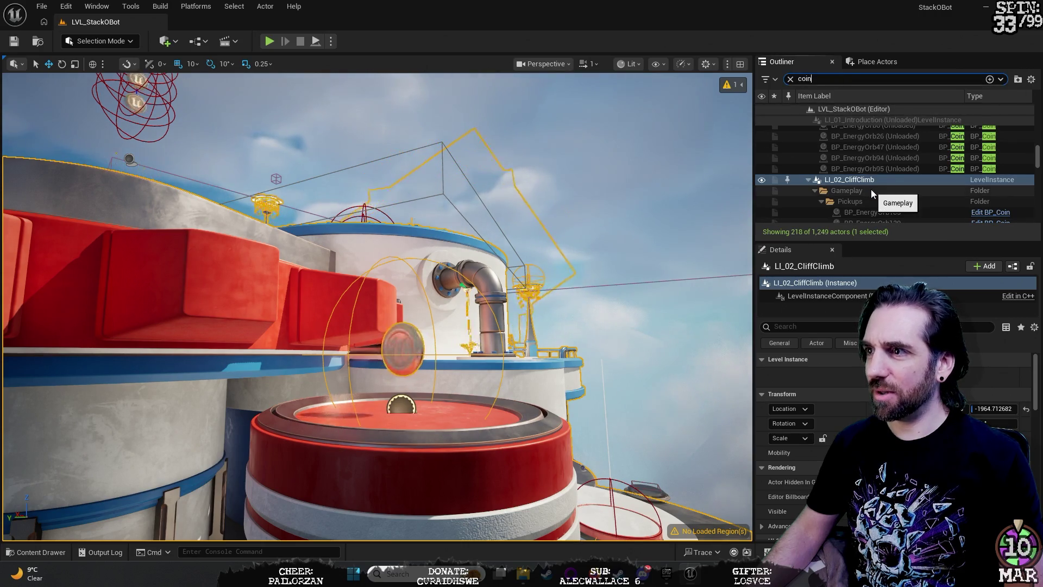
scroll(872, 190, down, 10)
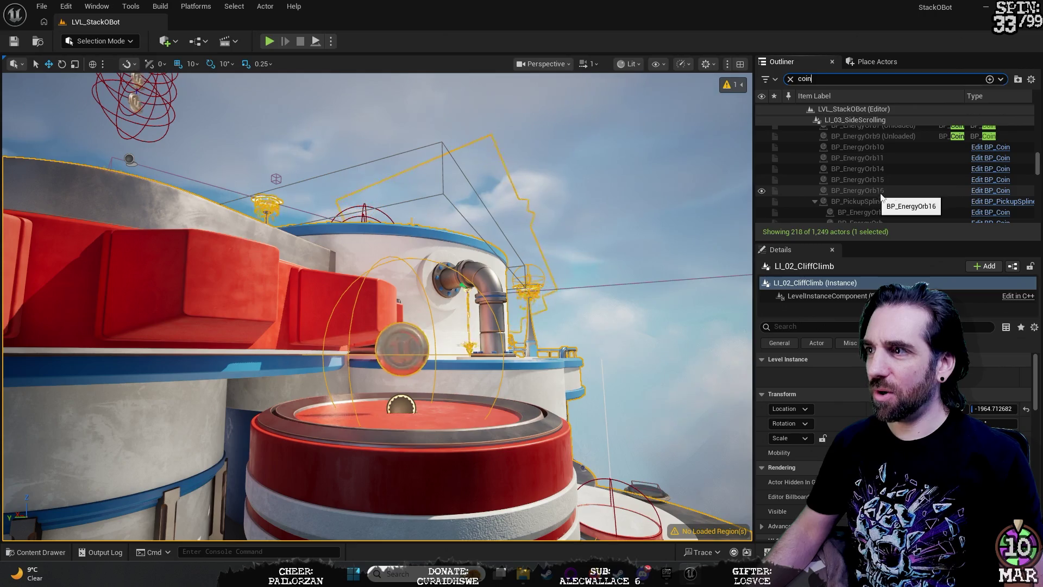
scroll(1015, 169, down, 2)
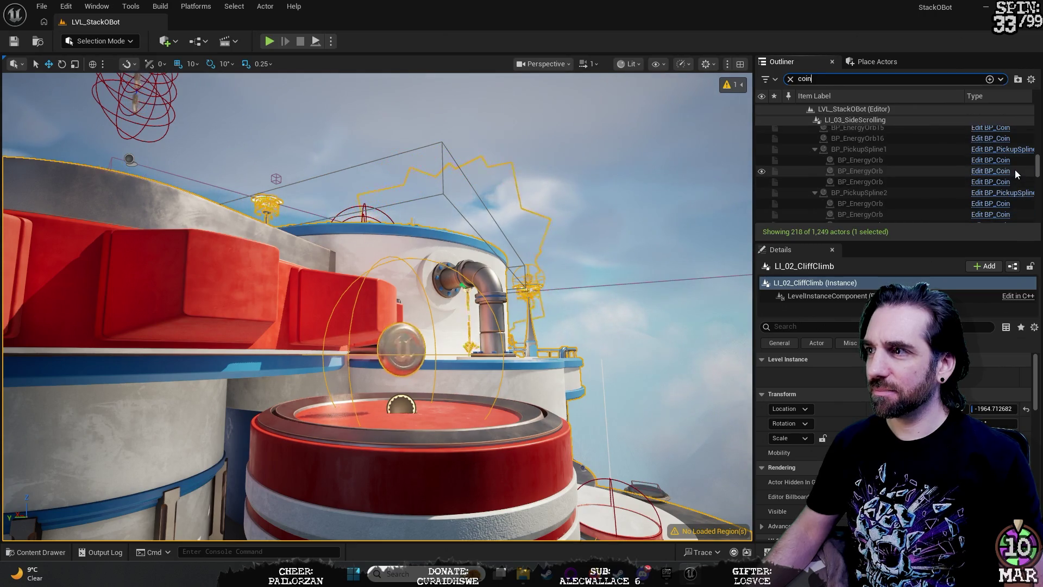
scroll(931, 164, up, 15)
scroll(931, 168, up, 2)
click(876, 206)
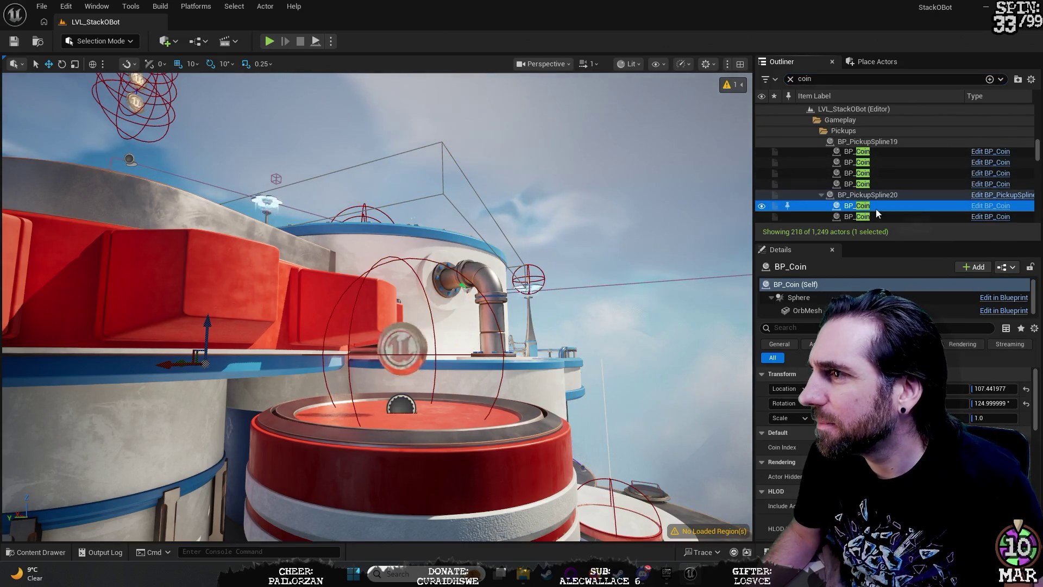
double_click(880, 208)
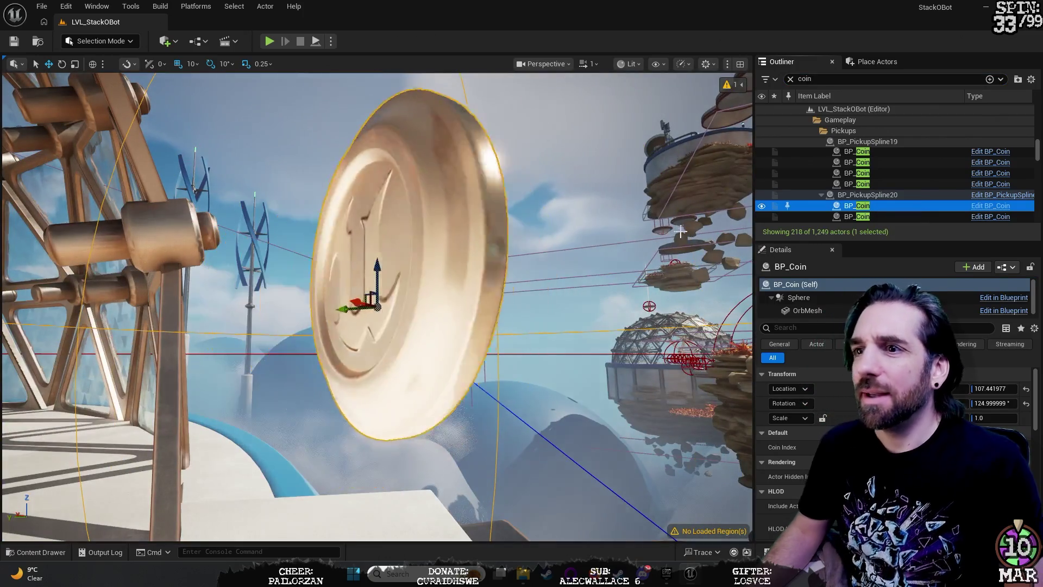
Step: Open the BP_Coin blueprint for editing and dock it as a tab beside the level
click(981, 217)
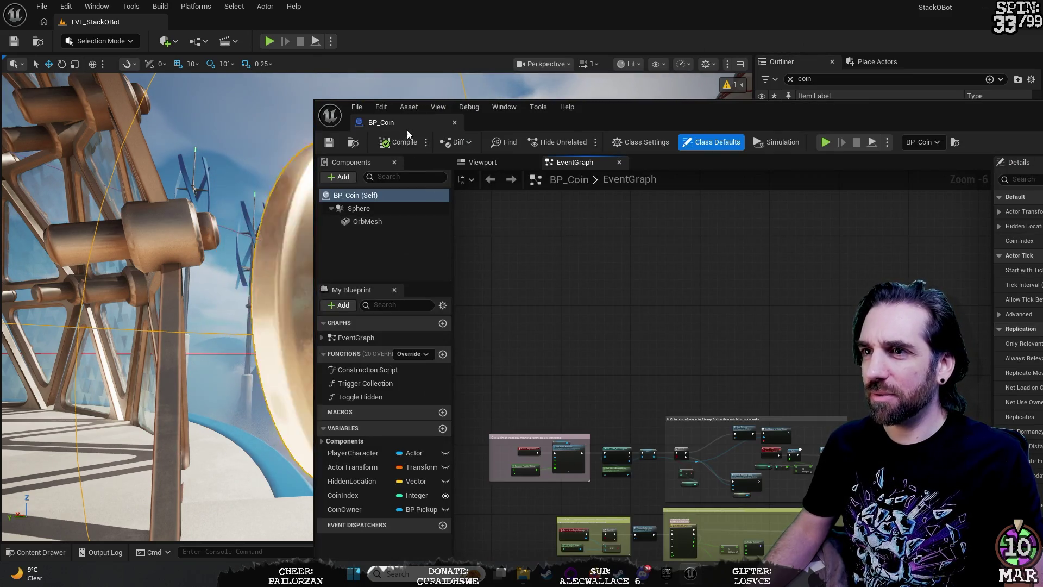
drag(409, 120, 197, 19)
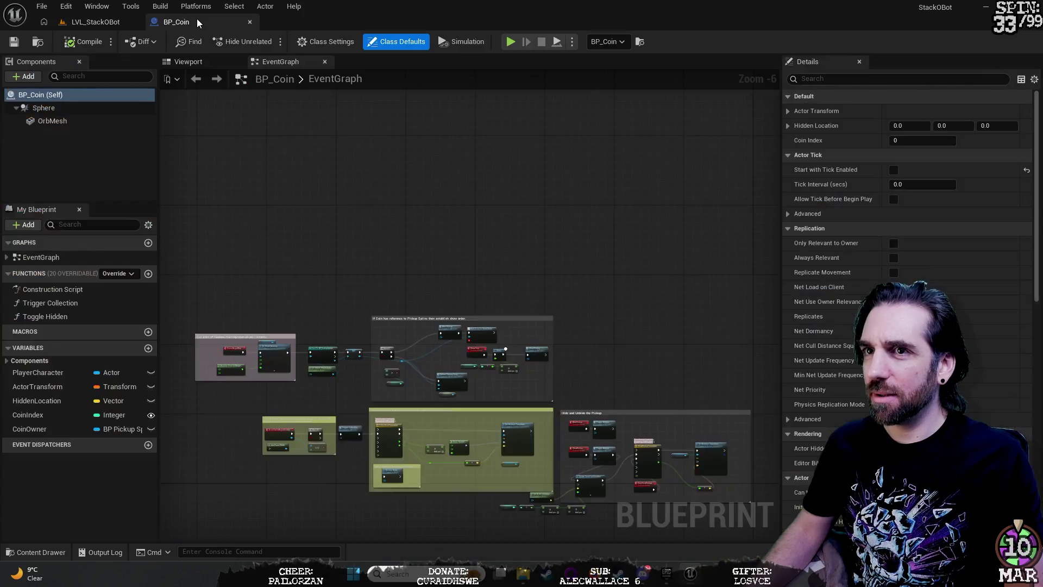
click(98, 25)
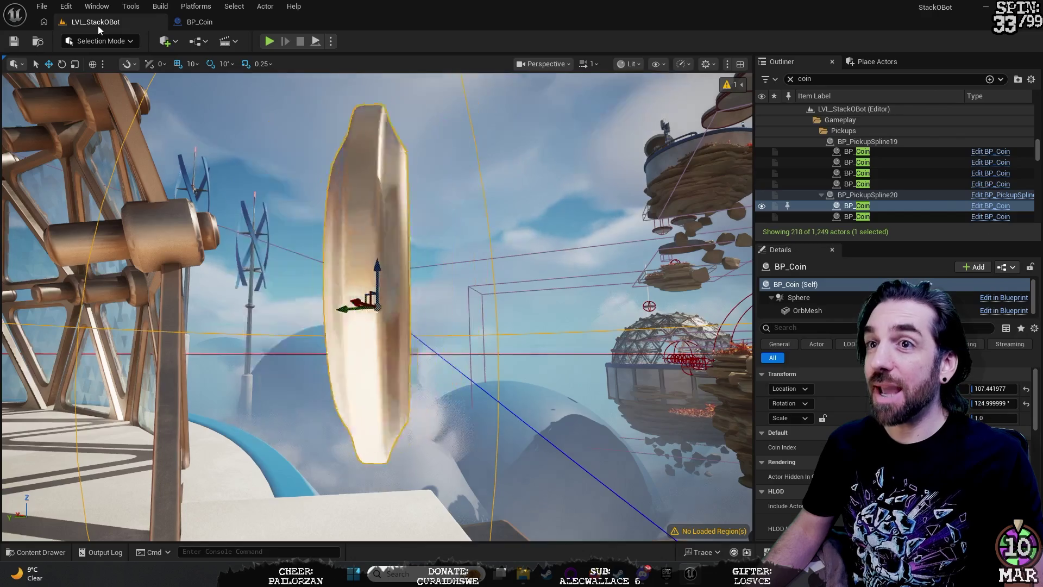
click(220, 19)
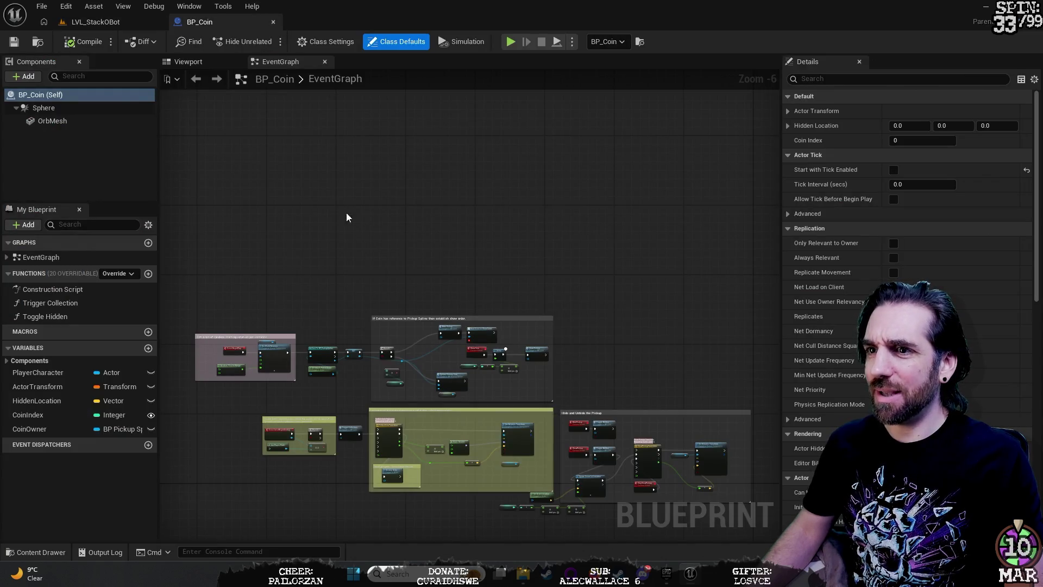
Step: Browse the Content Drawer to StackOBot > Blueprints > GameElements, then close it
key(ctrl+space)
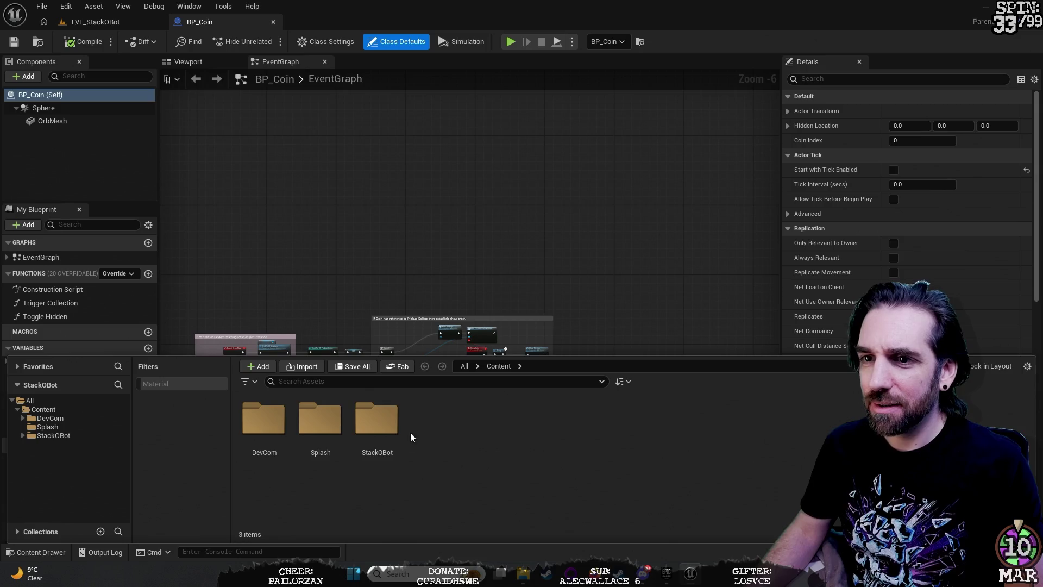
double_click(372, 437)
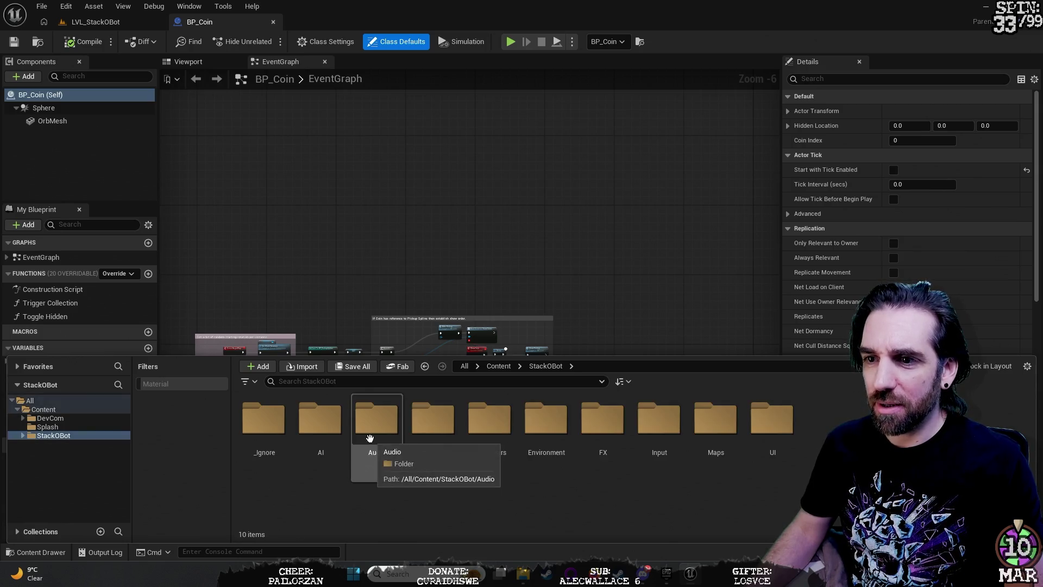
double_click(441, 430)
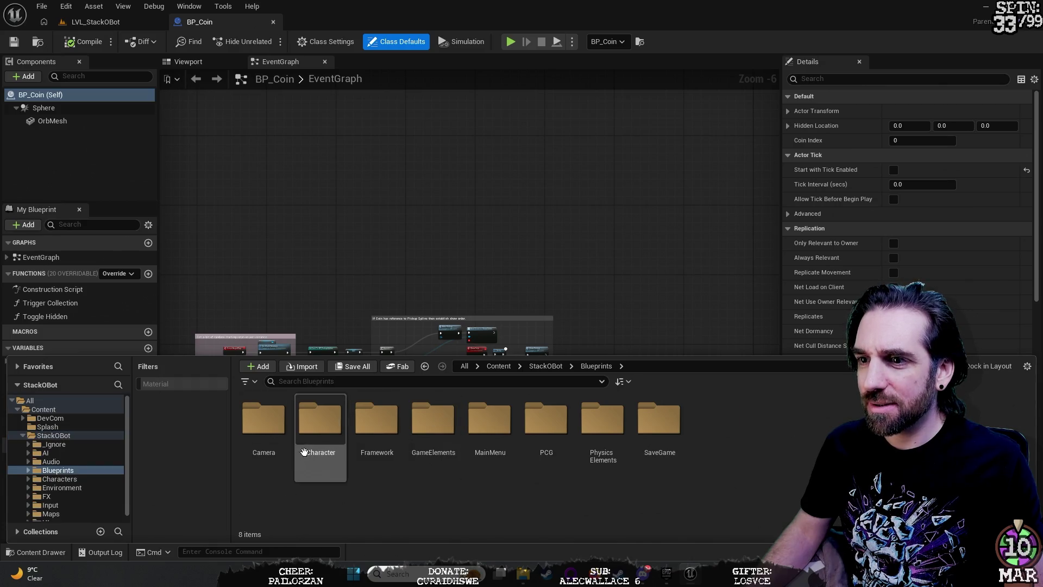
click(438, 414)
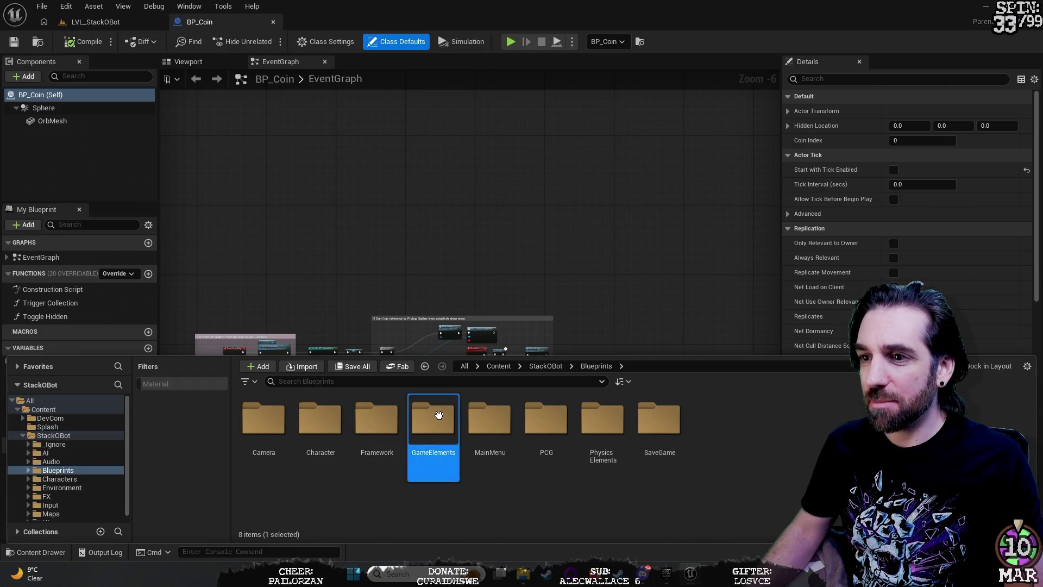
double_click(439, 415)
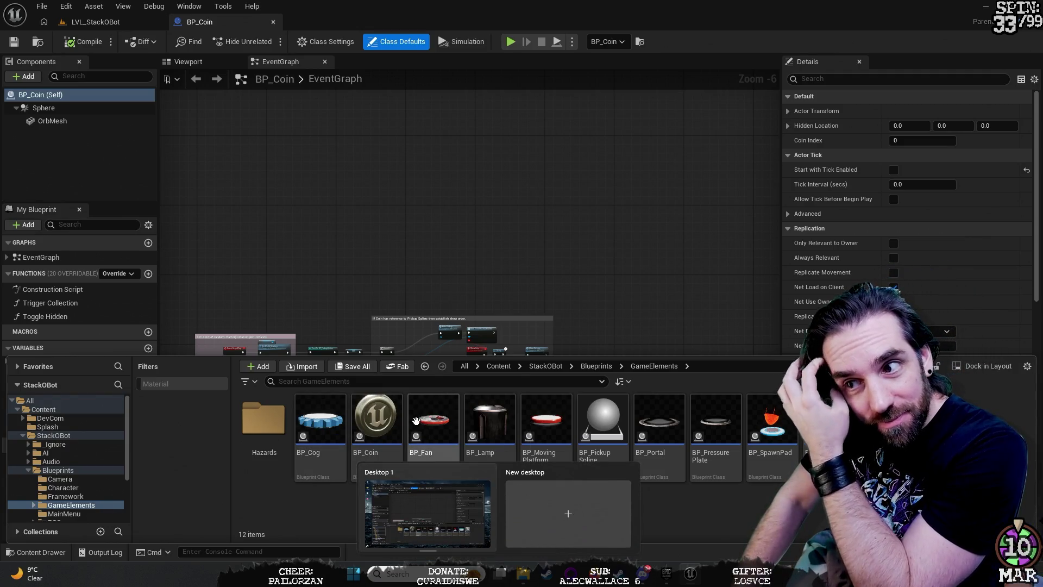
mouse_move(618, 573)
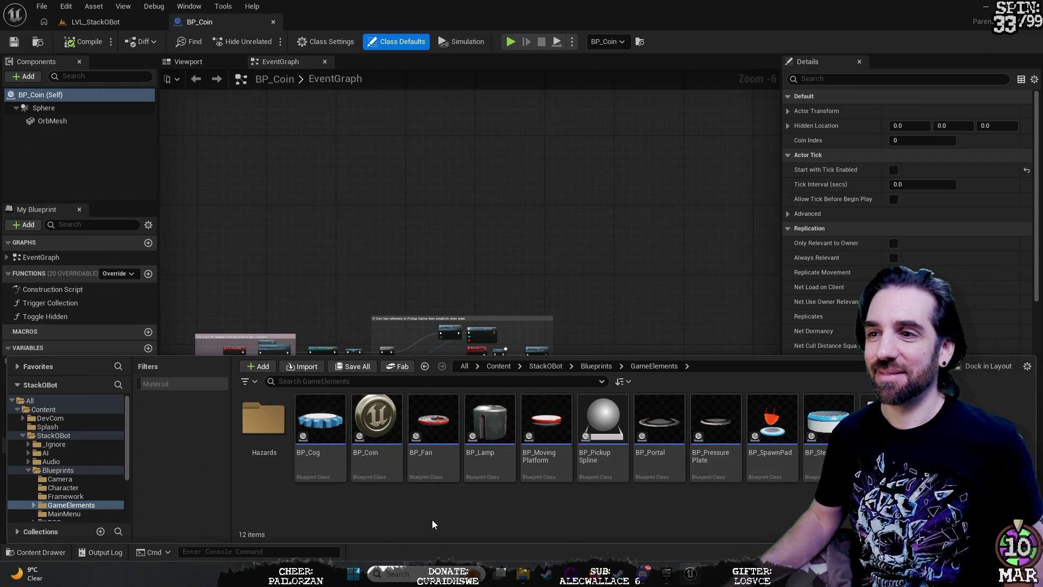
click(573, 286)
Step: Zoom and pan BP_Coin's Event Graph to the random starting rotation comment box
scroll(561, 216, up, 4)
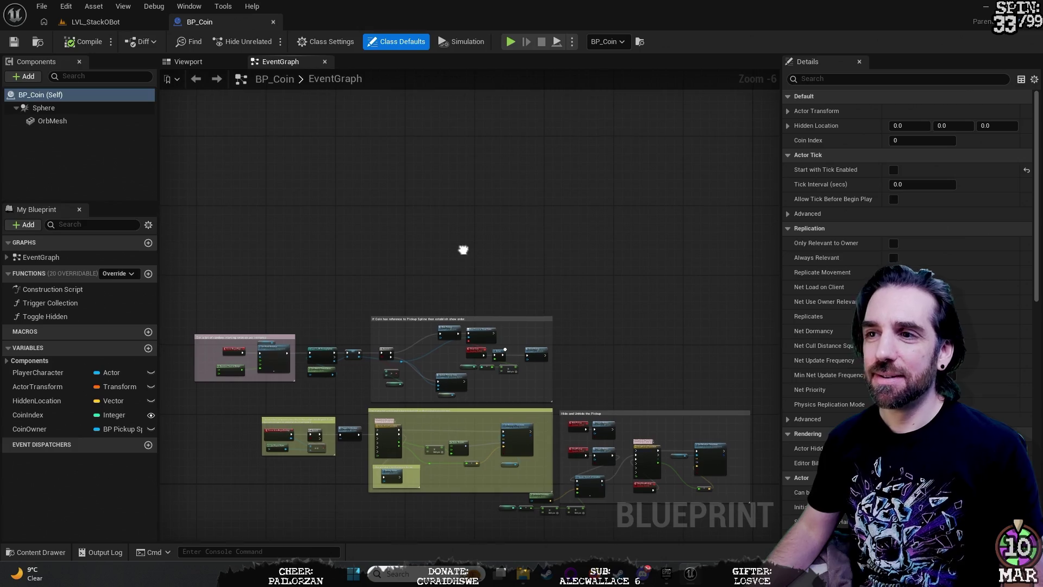
drag(298, 359, 437, 372)
scroll(333, 172, up, 1)
drag(334, 171, 382, 130)
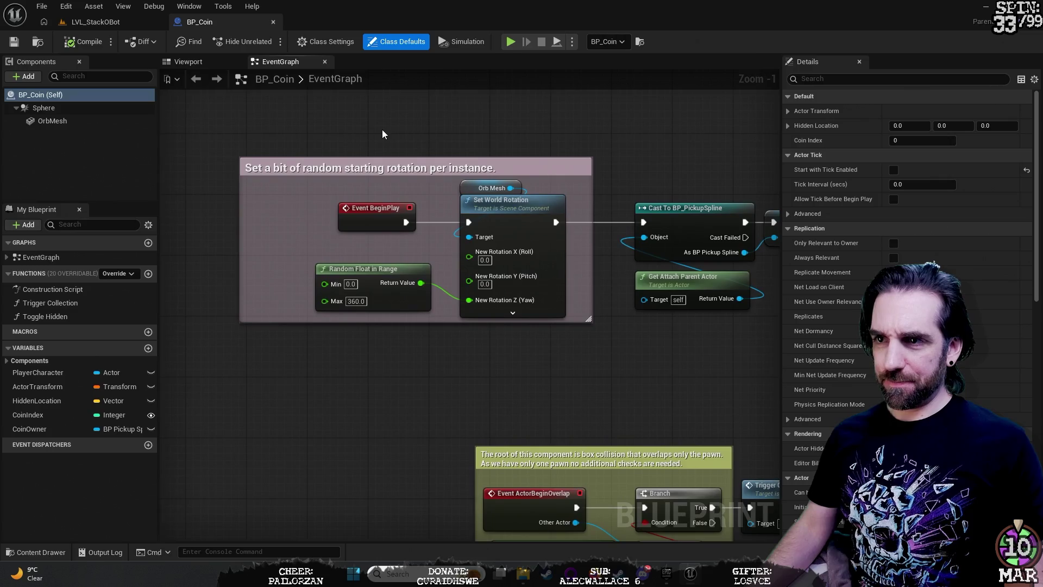
scroll(382, 130, up, 1)
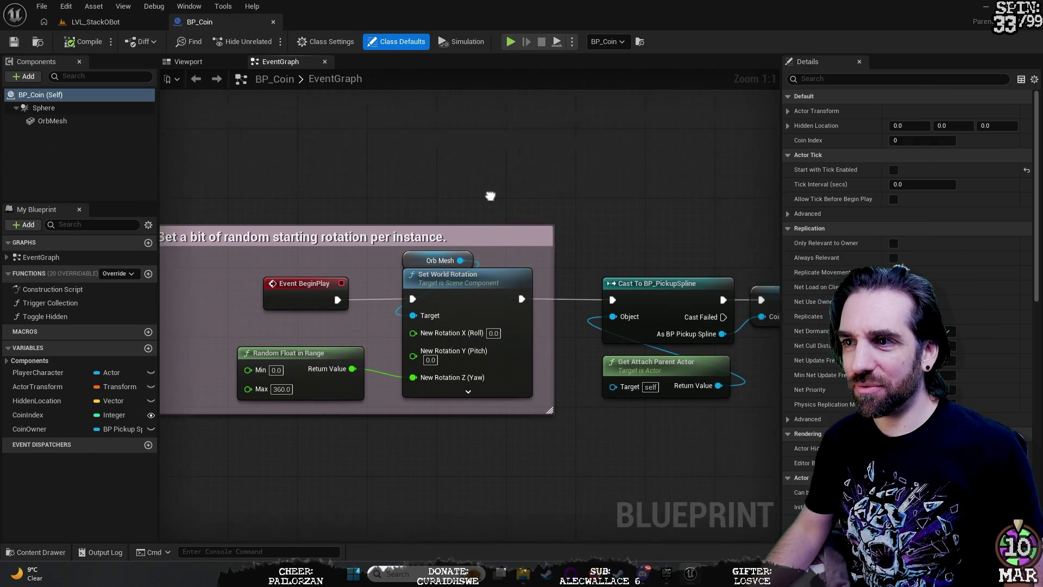
right_click(399, 112)
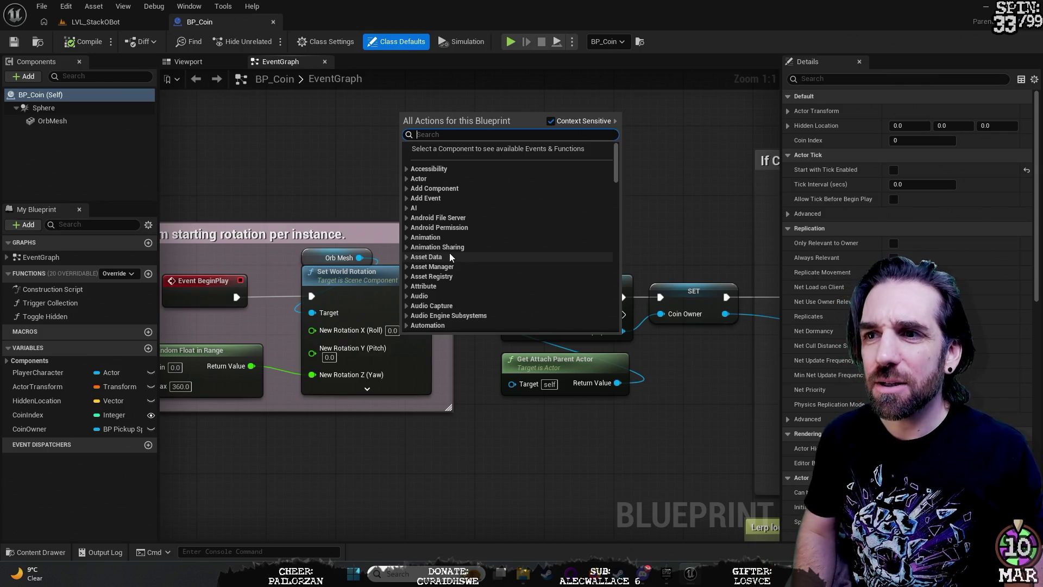
text(scene)
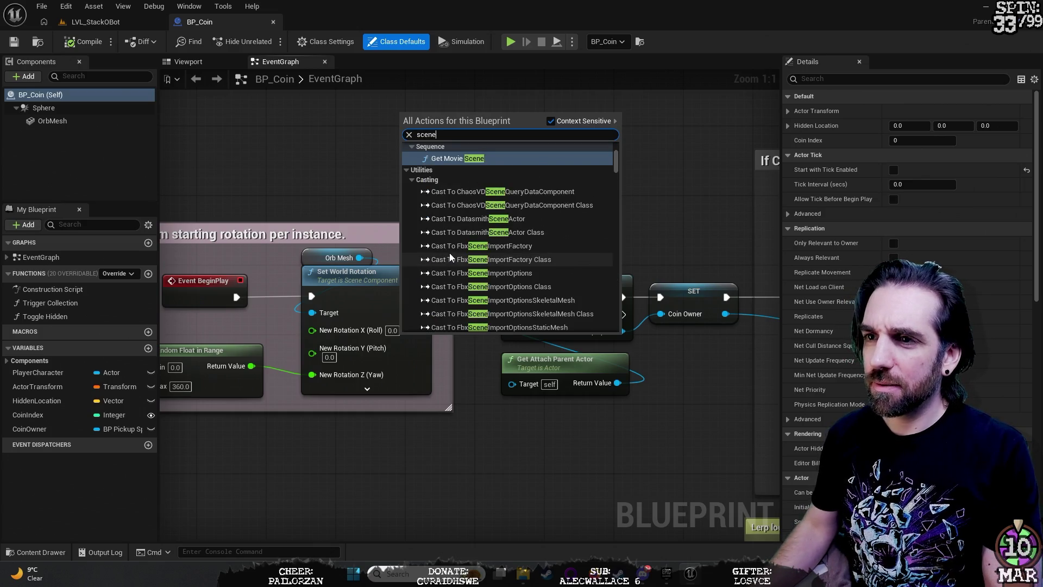
key(BackSpace)
key(BackSpace)
key(BackSpace)
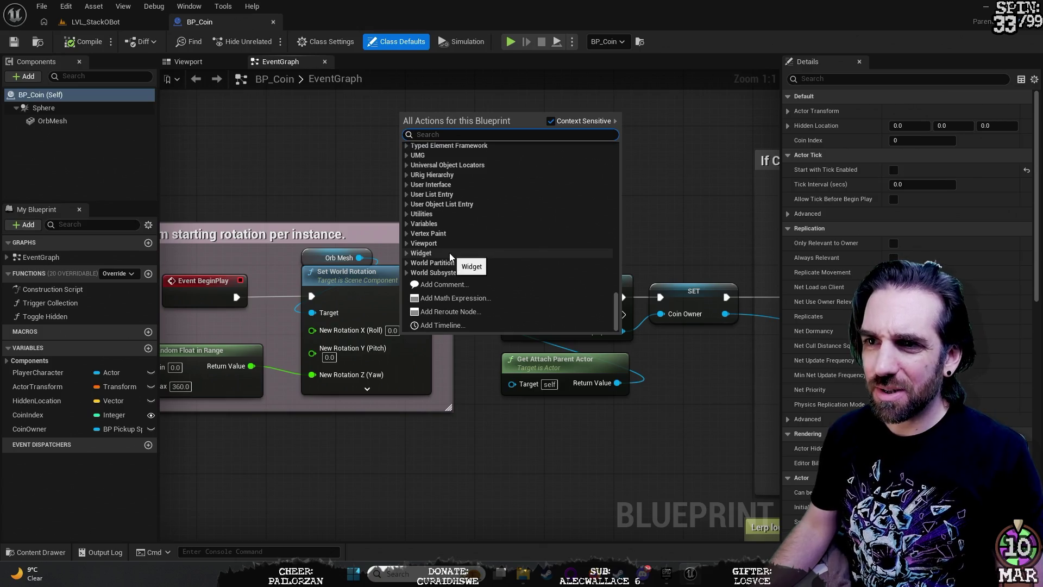
text(world)
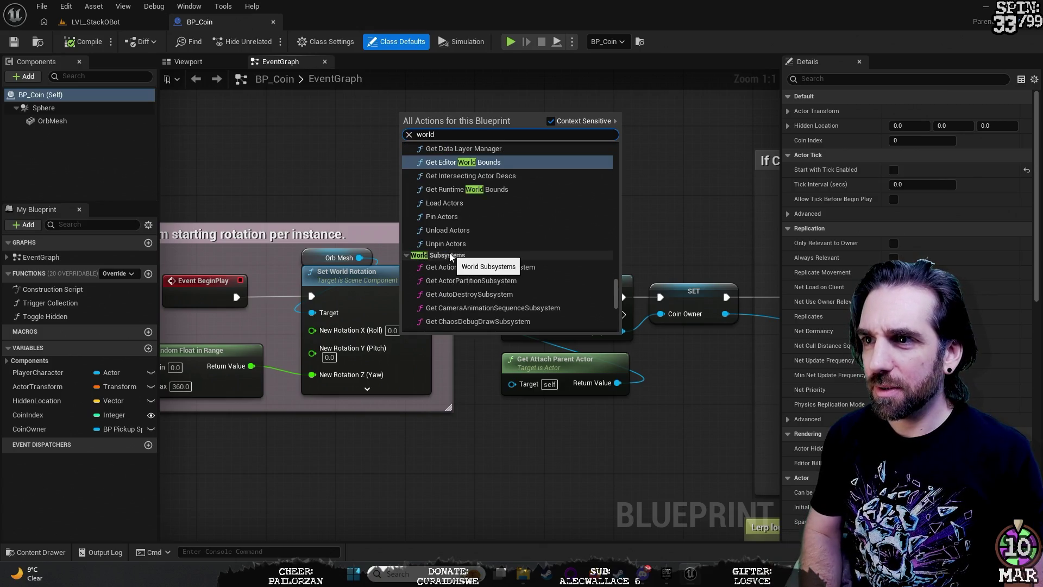
text( ro)
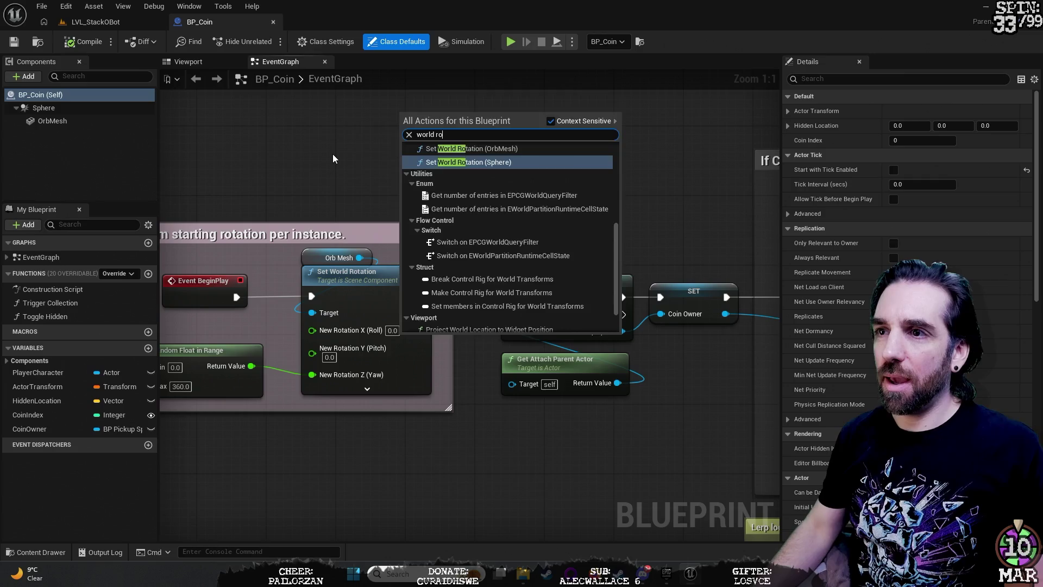
key(Escape)
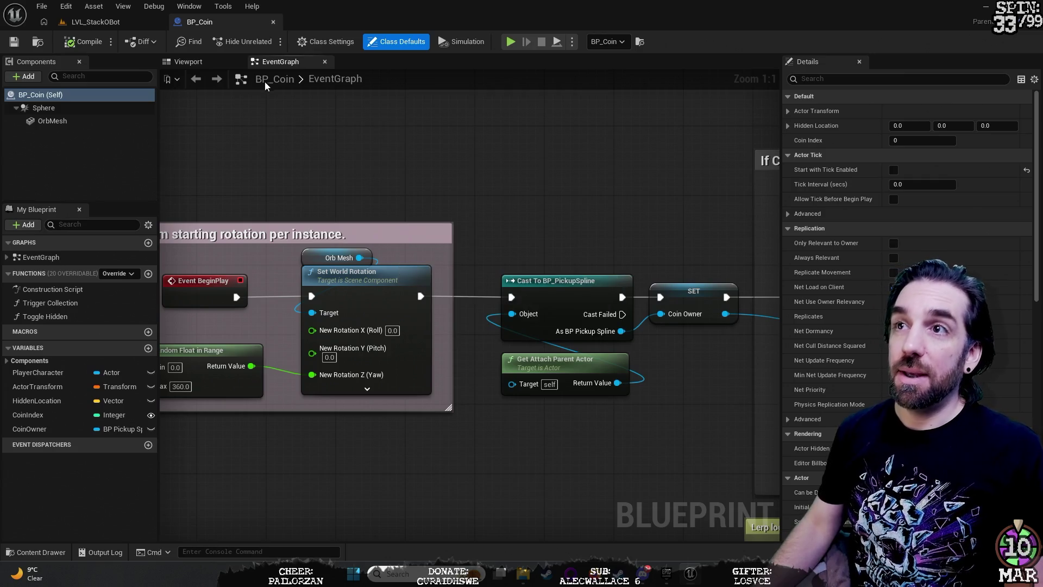
click(219, 63)
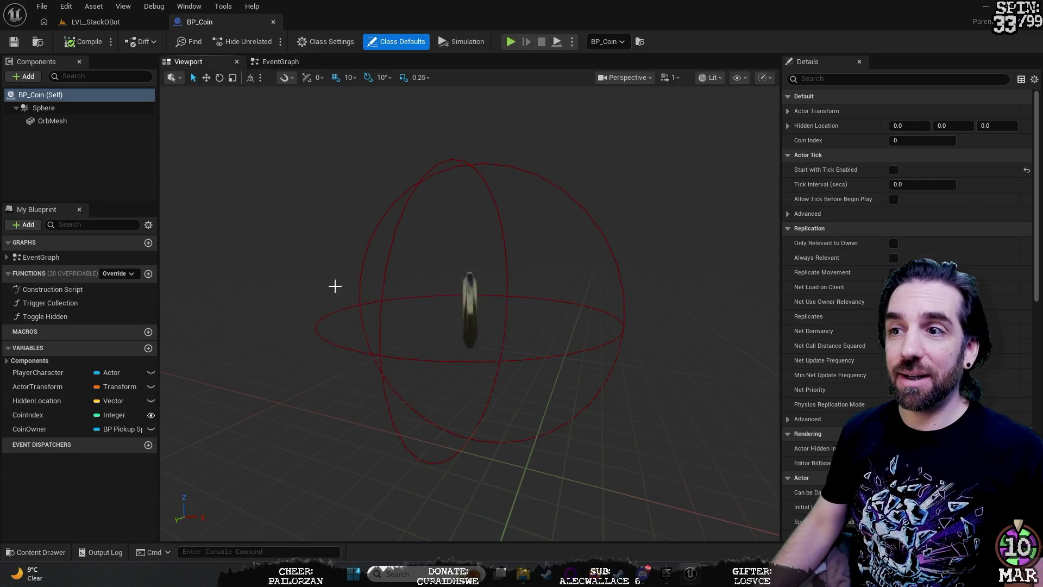
click(293, 64)
mouse_move(533, 188)
mouse_down()
mouse_move(466, 174)
mouse_move(584, 139)
mouse_up()
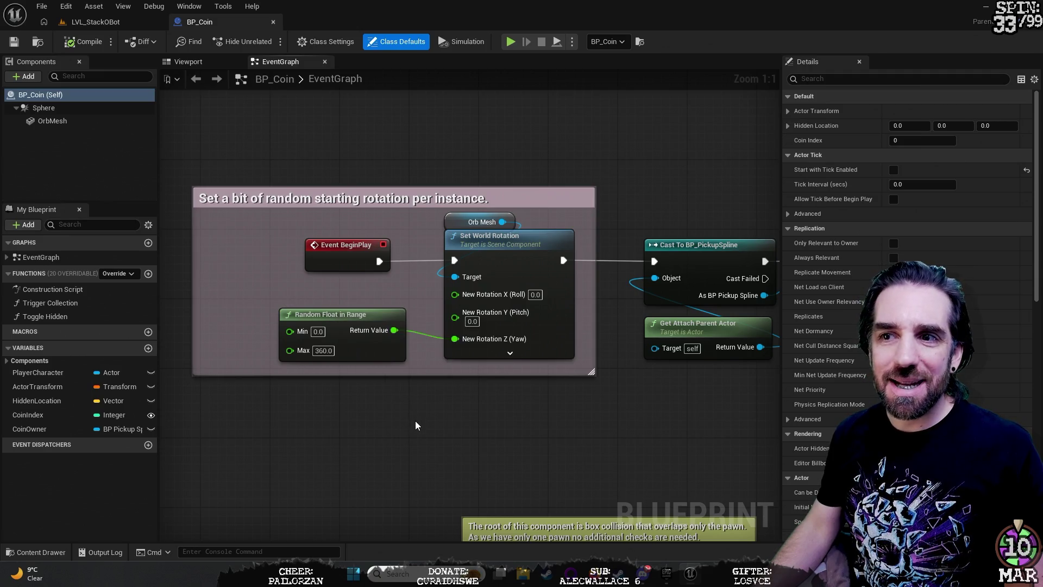
click(493, 222)
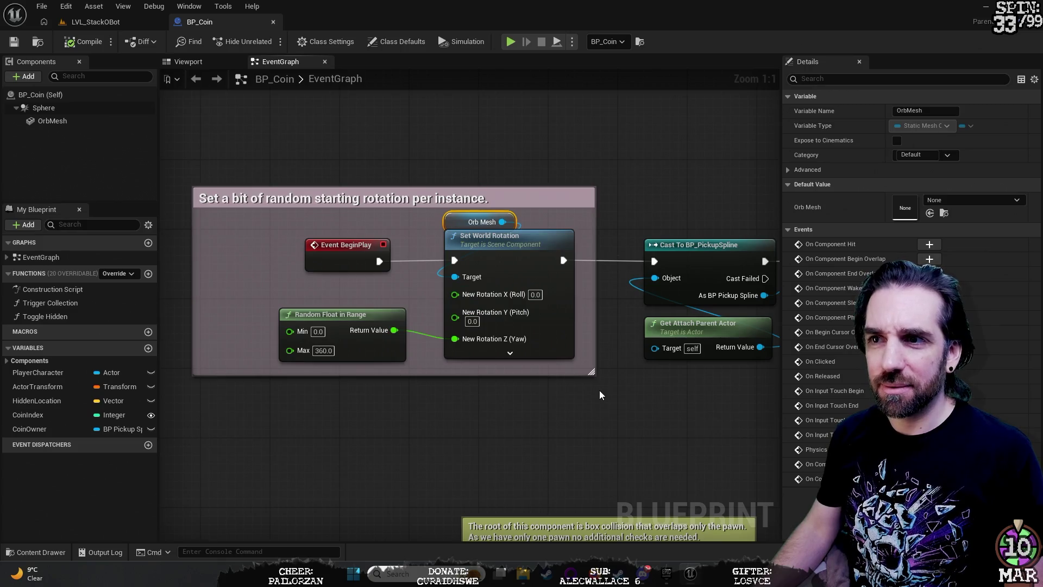
drag(576, 391, 551, 357)
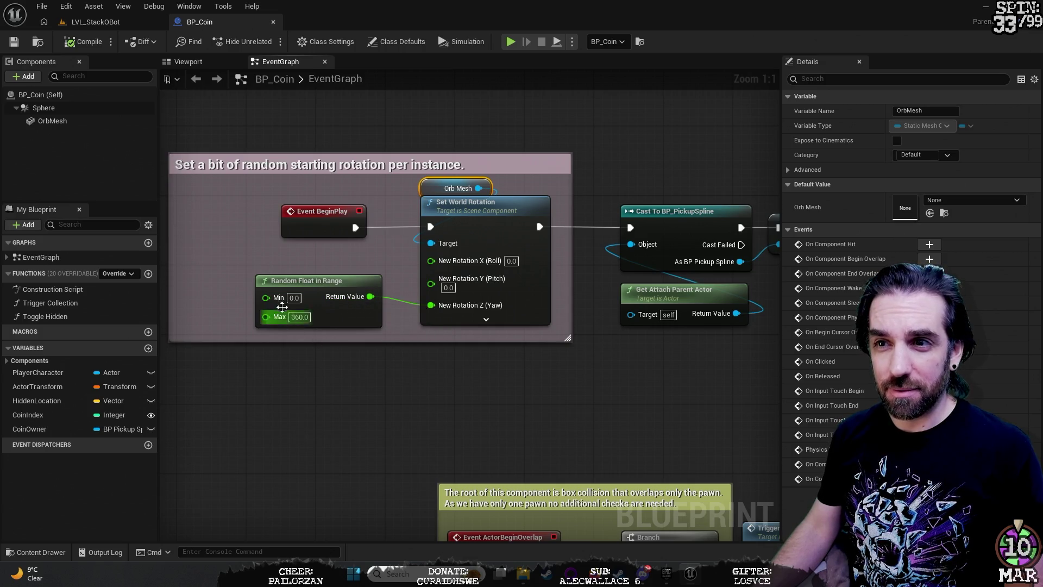
click(326, 282)
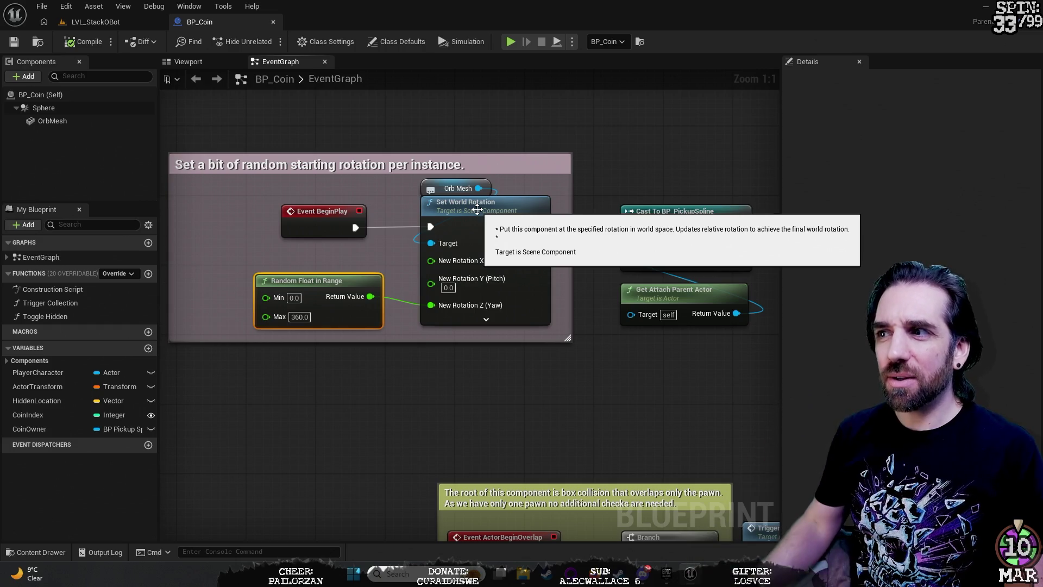
mouse_move(716, 386)
mouse_down()
mouse_move(610, 384)
mouse_move(551, 369)
mouse_up()
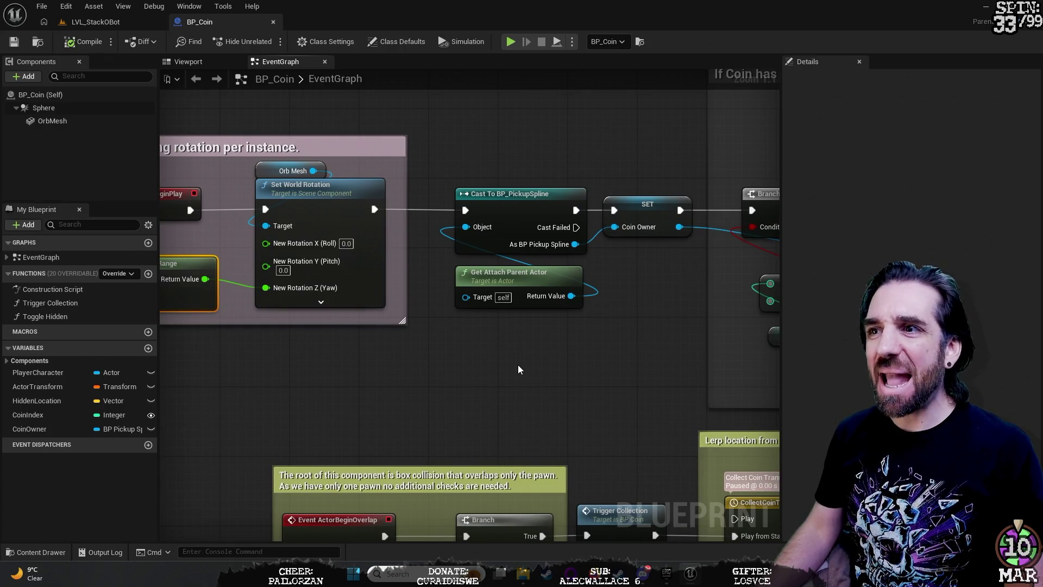
mouse_move(474, 371)
mouse_down()
mouse_move(506, 368)
mouse_move(563, 395)
mouse_move(524, 384)
mouse_up()
mouse_move(423, 419)
mouse_down()
mouse_move(465, 419)
mouse_move(404, 400)
mouse_up()
mouse_move(592, 416)
mouse_down()
mouse_move(422, 424)
mouse_move(451, 418)
mouse_up()
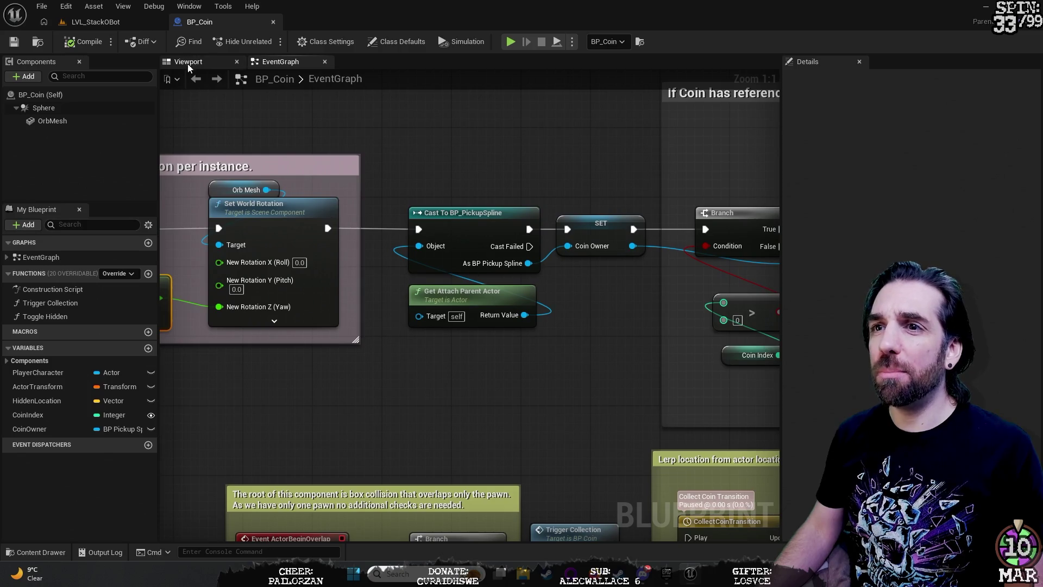
click(234, 189)
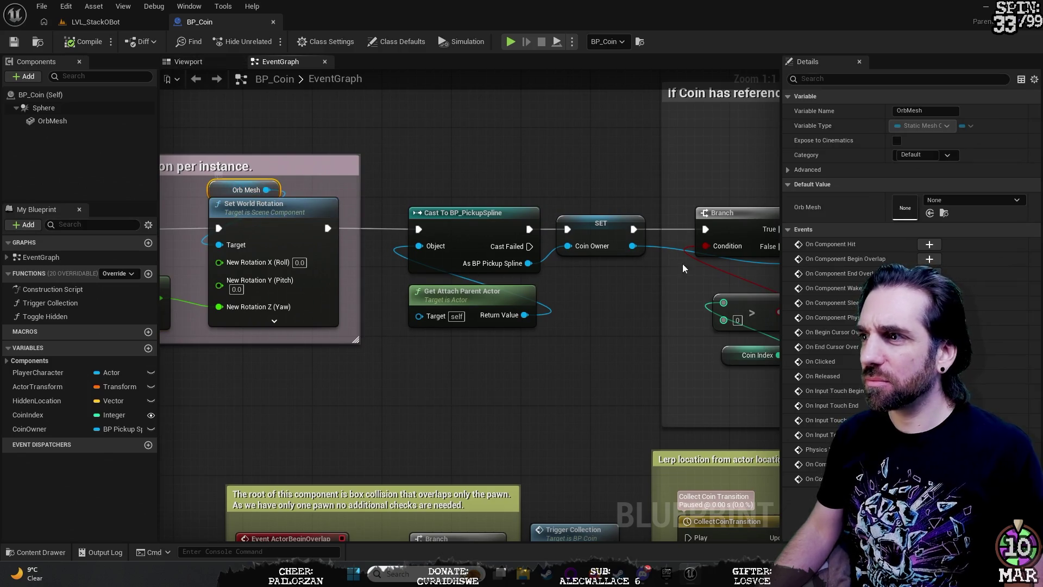
click(224, 61)
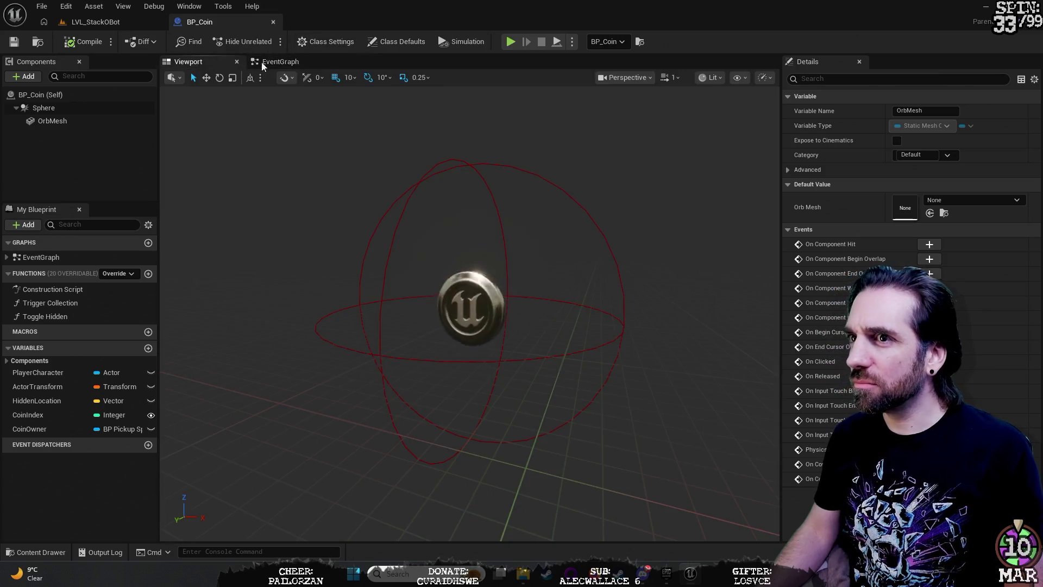
click(291, 65)
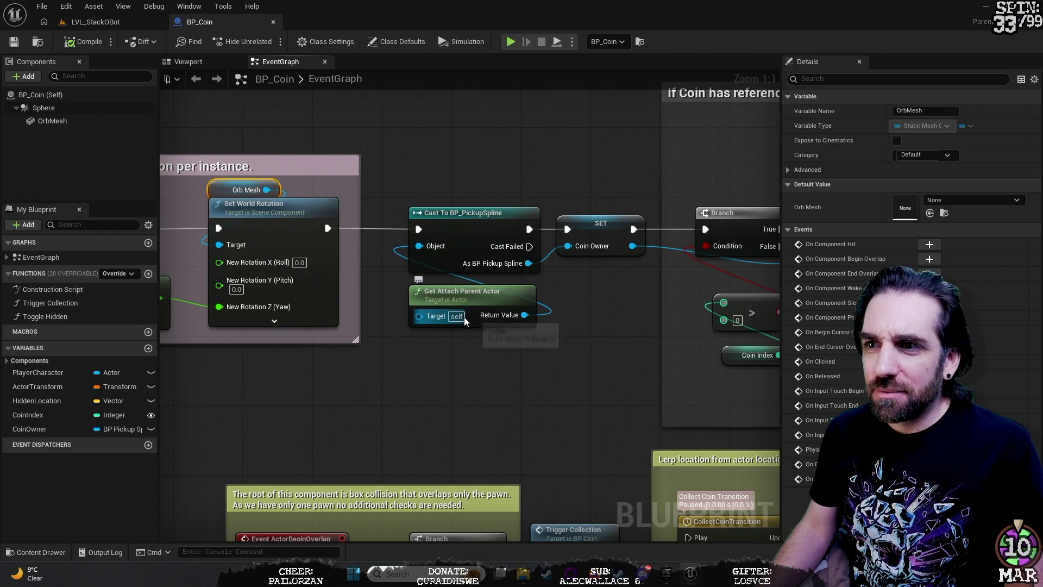
Step: Review BP_Coin's Show Coin, Delay and collect-transition nodes, then open the Content Drawer
mouse_move(615, 362)
mouse_down()
mouse_move(512, 356)
mouse_move(446, 374)
mouse_move(386, 412)
mouse_up()
scroll(326, 298, down, 1)
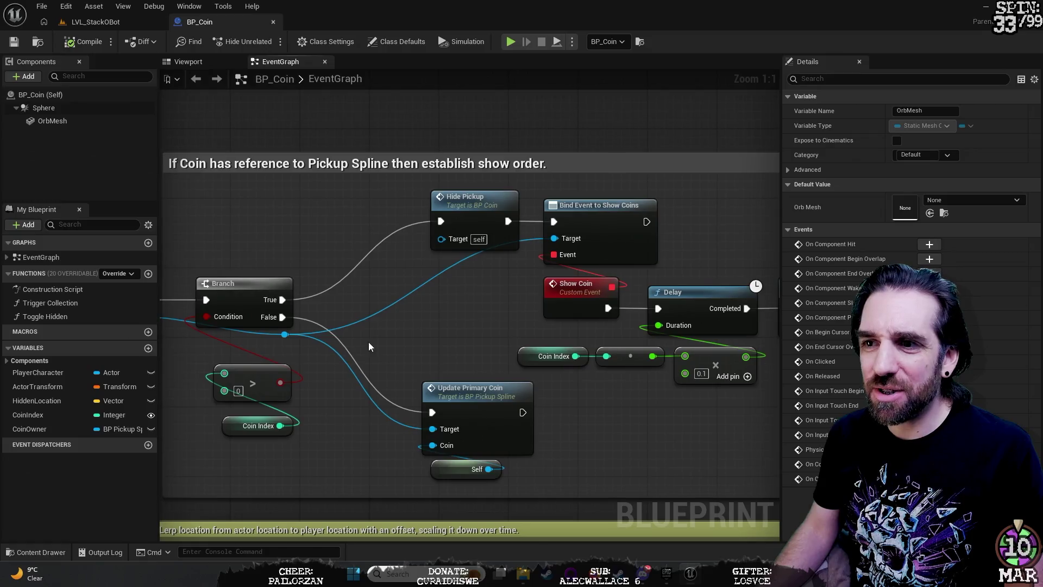
mouse_move(379, 336)
mouse_down()
mouse_move(315, 356)
mouse_move(329, 362)
mouse_up()
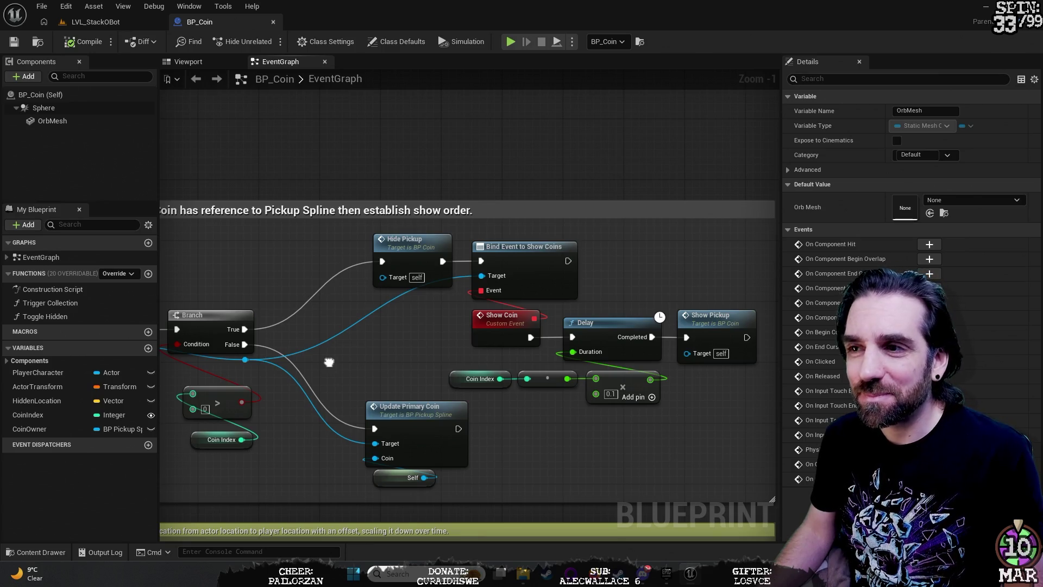
mouse_move(329, 362)
mouse_down()
mouse_move(385, 355)
mouse_move(344, 366)
mouse_up()
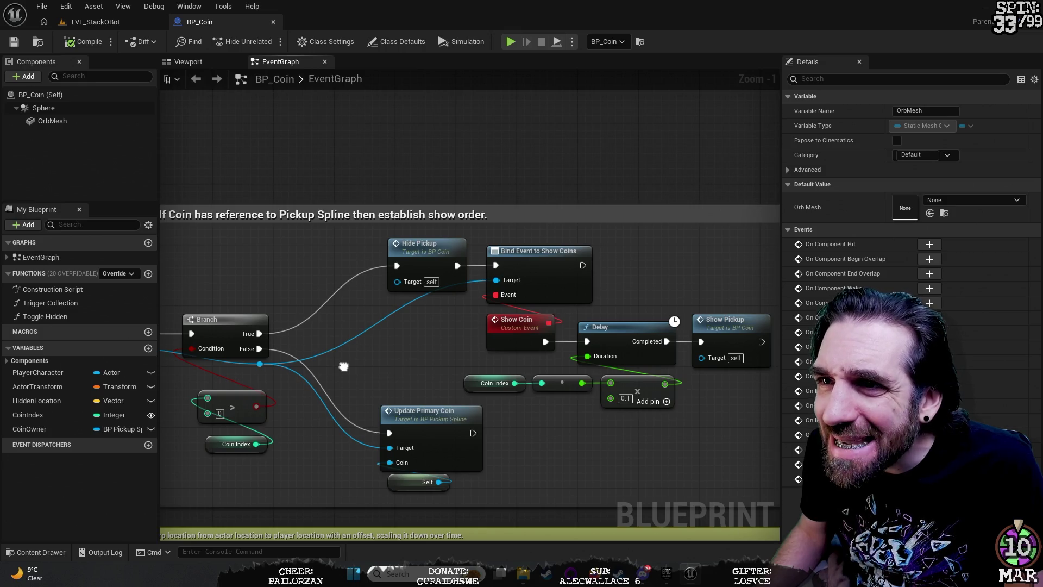
mouse_move(344, 367)
mouse_down()
mouse_move(227, 336)
mouse_move(223, 288)
mouse_up()
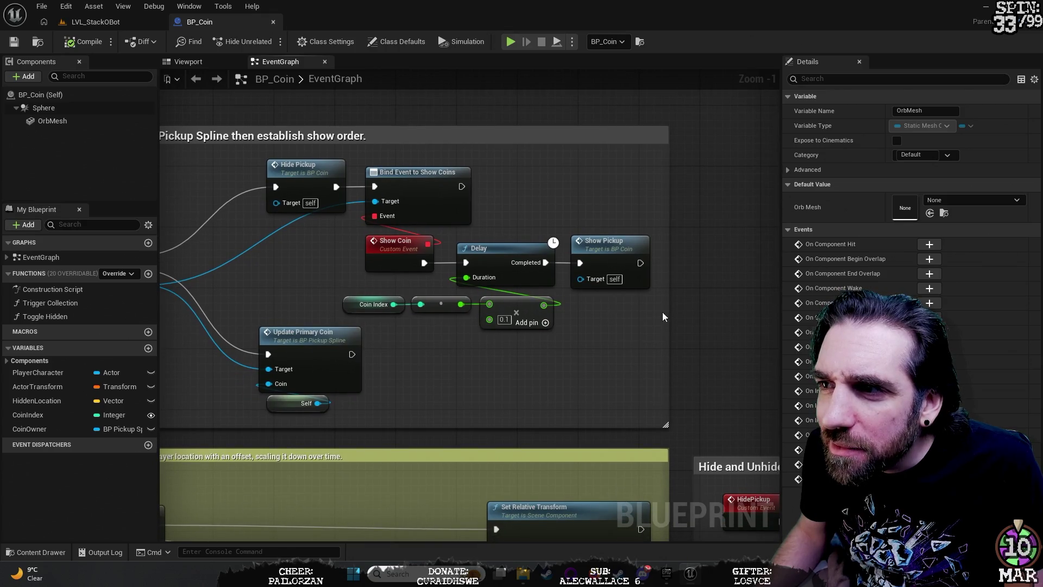
mouse_move(723, 367)
mouse_down()
mouse_move(676, 294)
mouse_move(487, 212)
mouse_move(428, 116)
mouse_move(376, 173)
mouse_move(650, 167)
mouse_move(491, 182)
mouse_move(480, 103)
mouse_up()
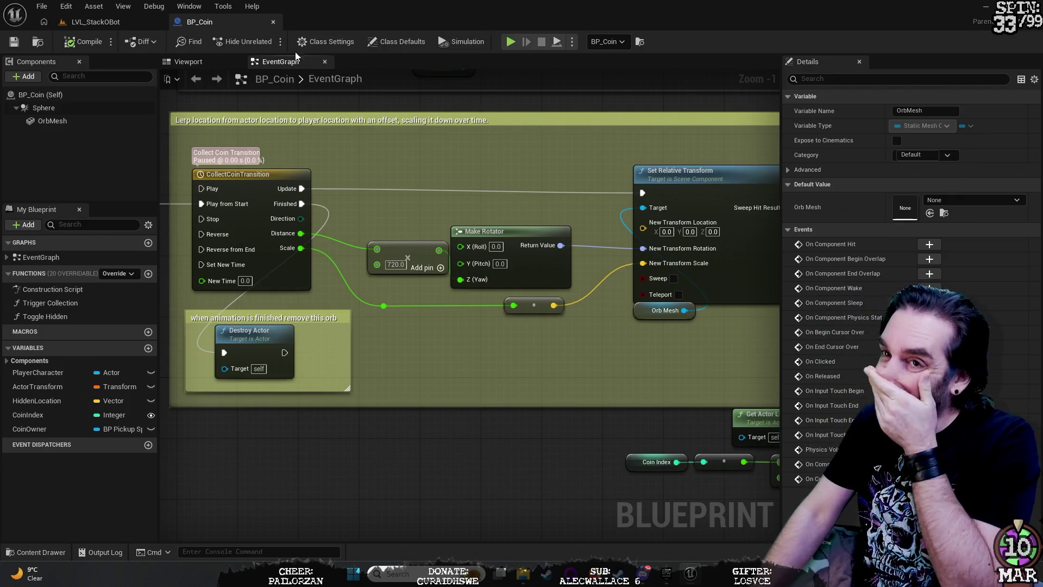
key(ctrl+space)
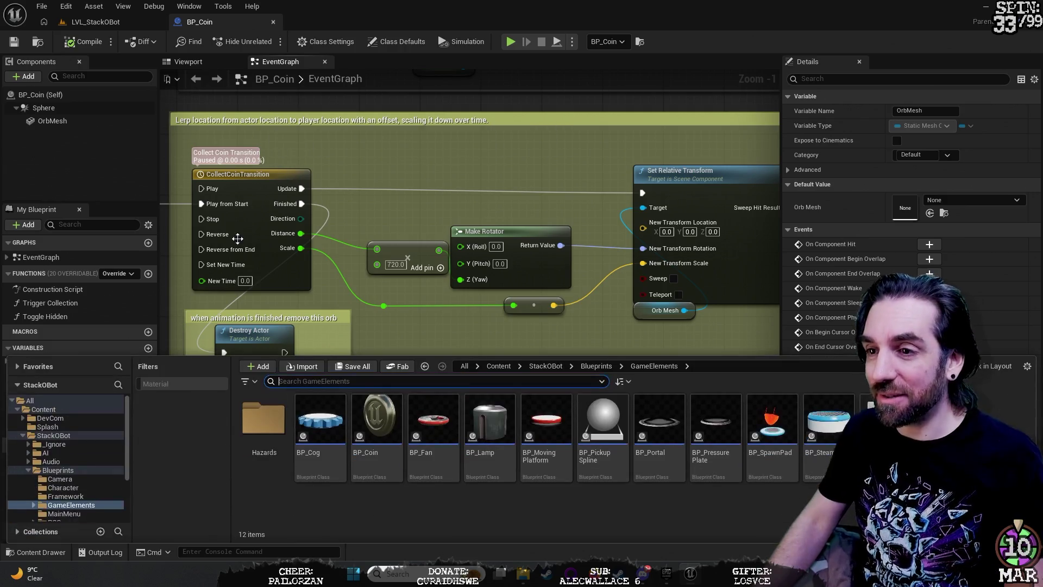
Step: Open BP_Cog from the GameElements folder into its own Blueprint Editor tab
click(330, 429)
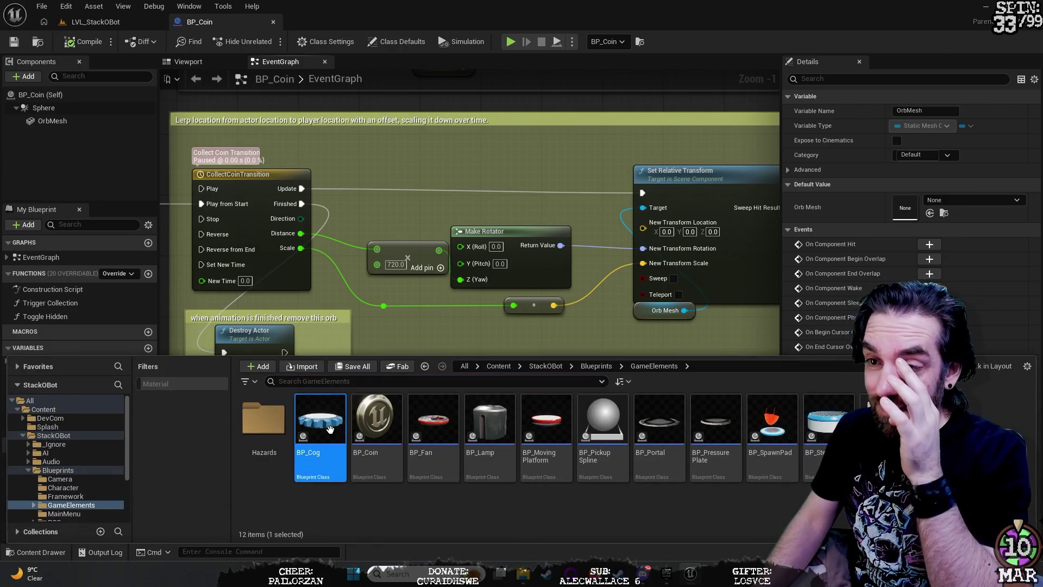
double_click(331, 429)
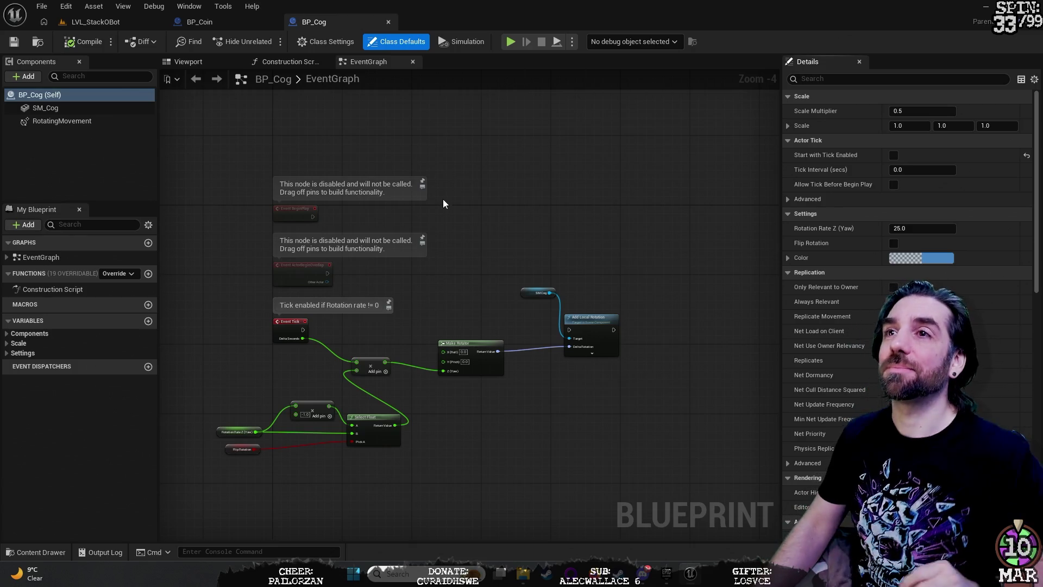
scroll(538, 201, up, 2)
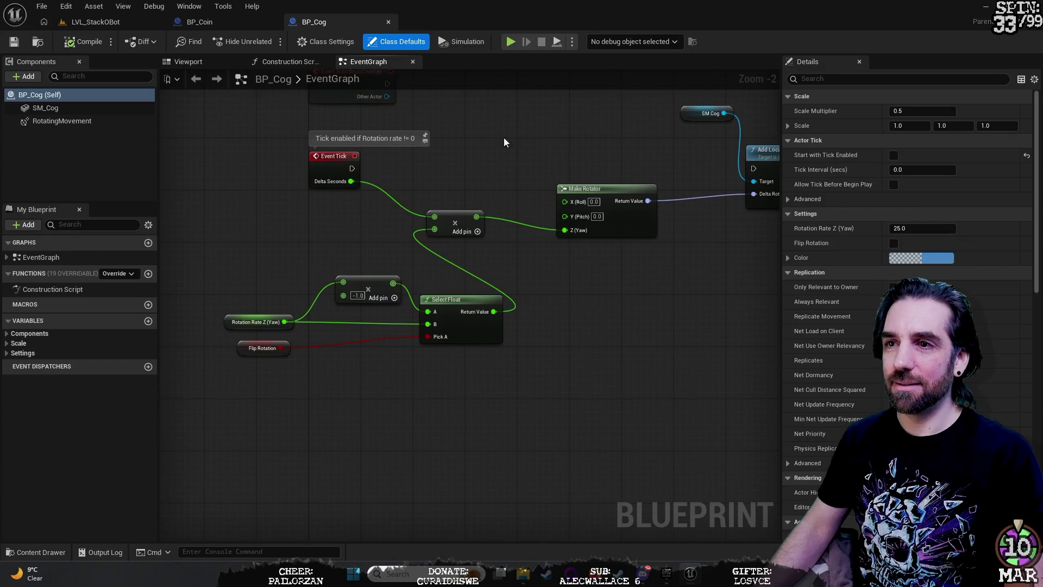
scroll(442, 144, up, 2)
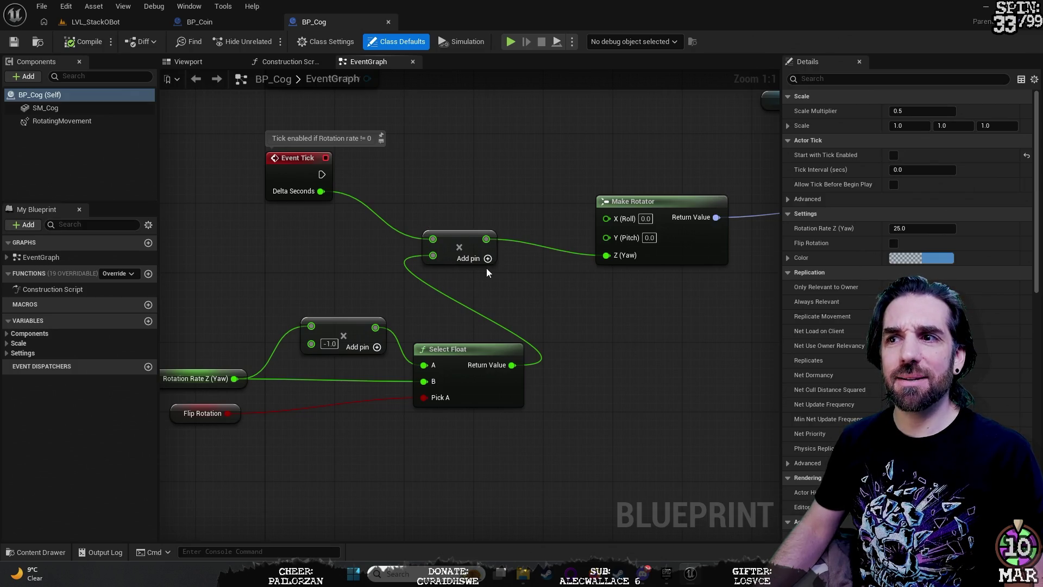
drag(640, 337, 709, 296)
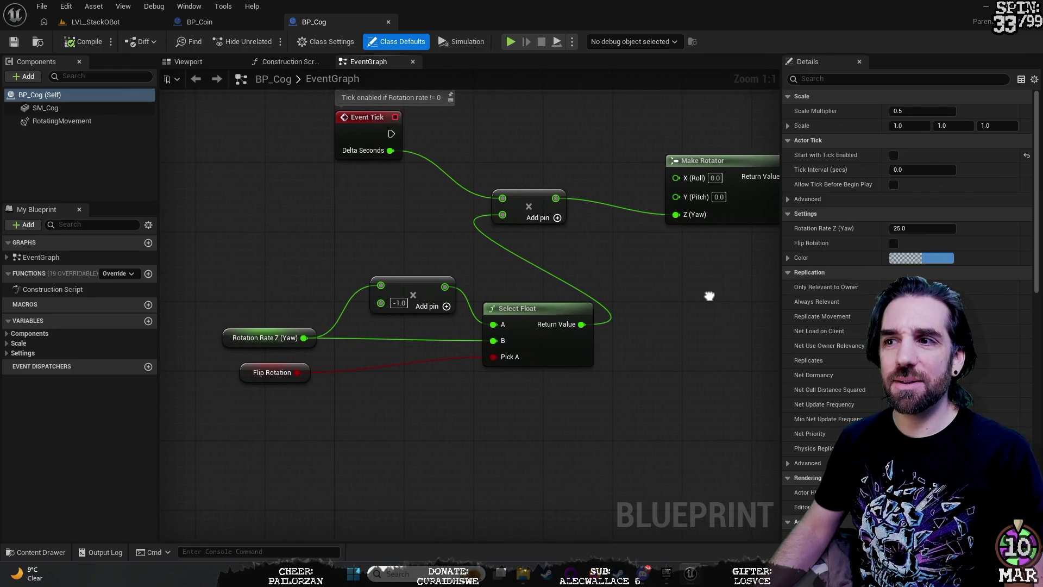
scroll(706, 312, down, 1)
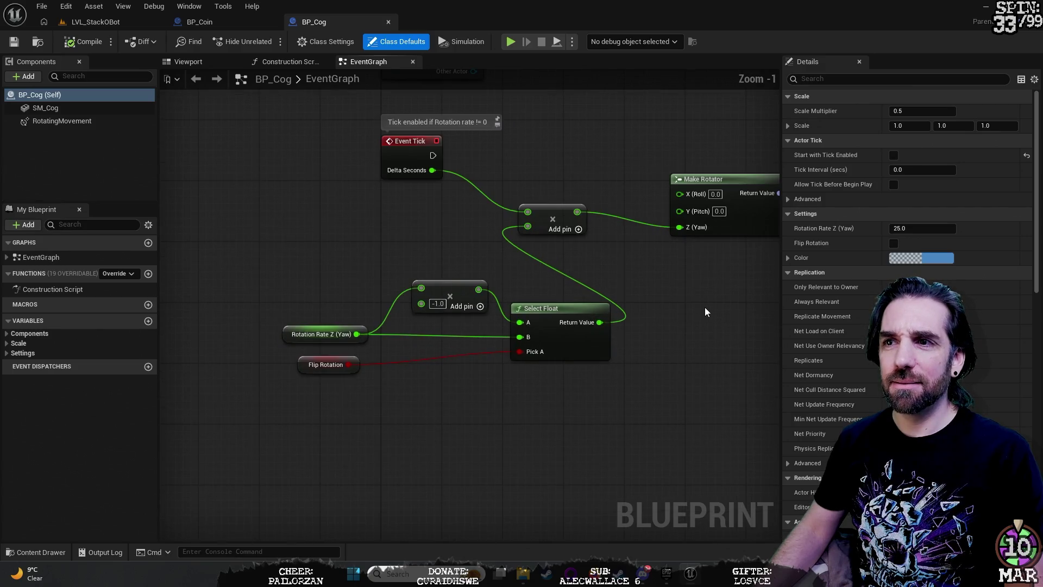
mouse_move(676, 308)
mouse_down()
mouse_move(554, 344)
mouse_move(589, 319)
mouse_up()
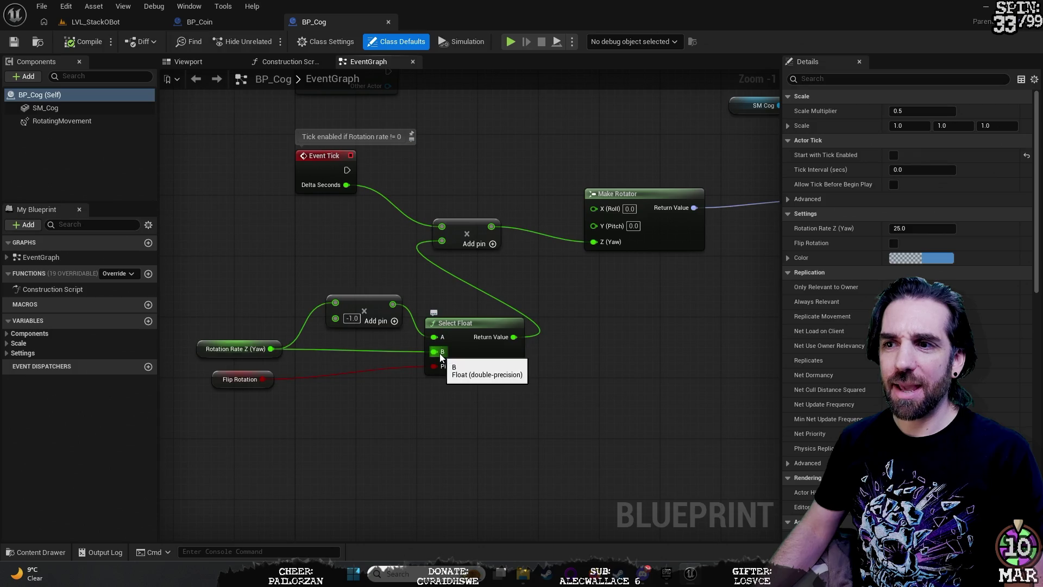
click(444, 324)
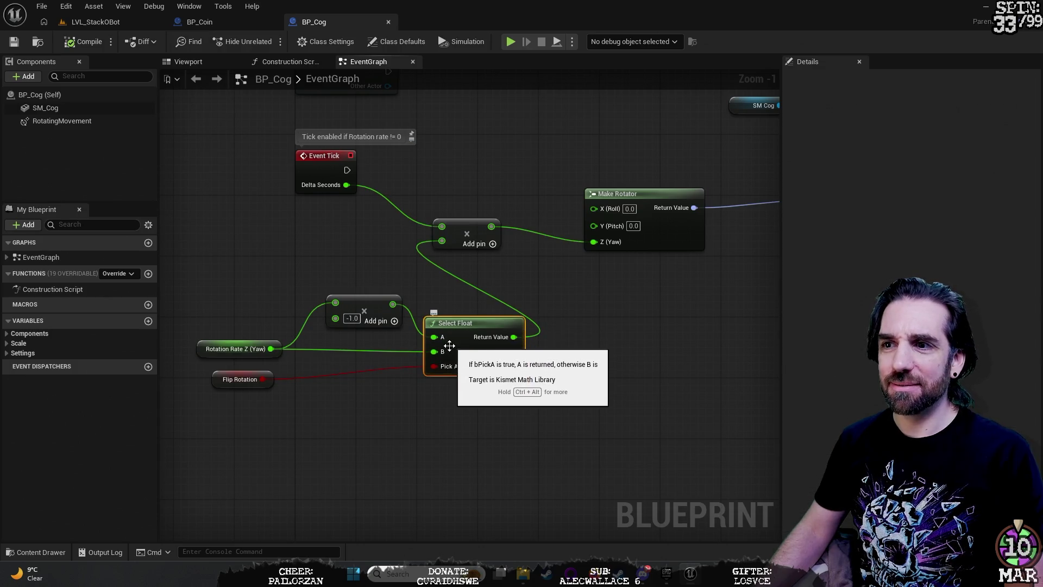
click(359, 300)
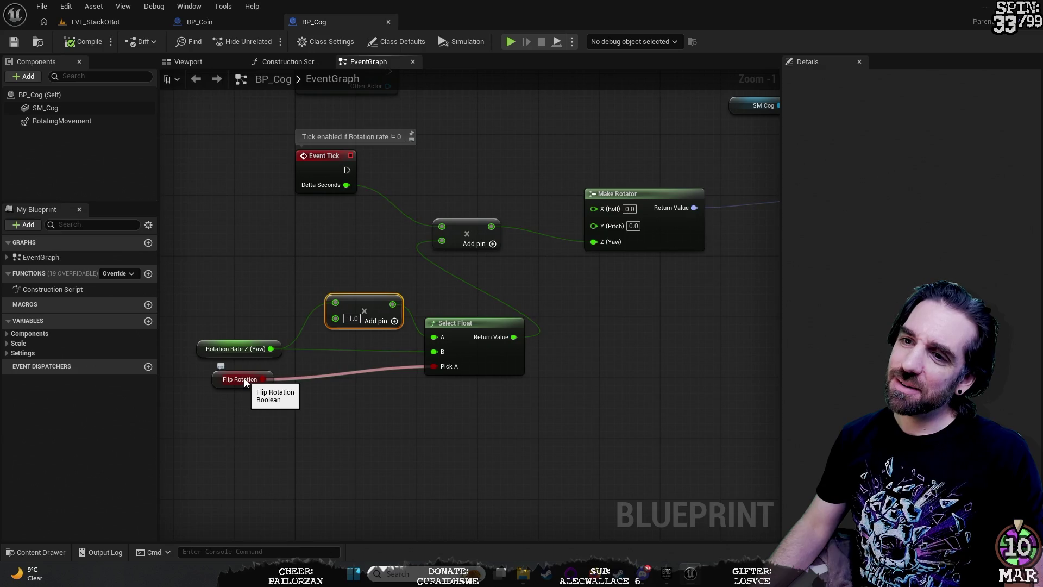
mouse_move(657, 380)
mouse_down()
mouse_move(629, 421)
mouse_move(431, 500)
mouse_move(484, 409)
mouse_move(521, 388)
mouse_up()
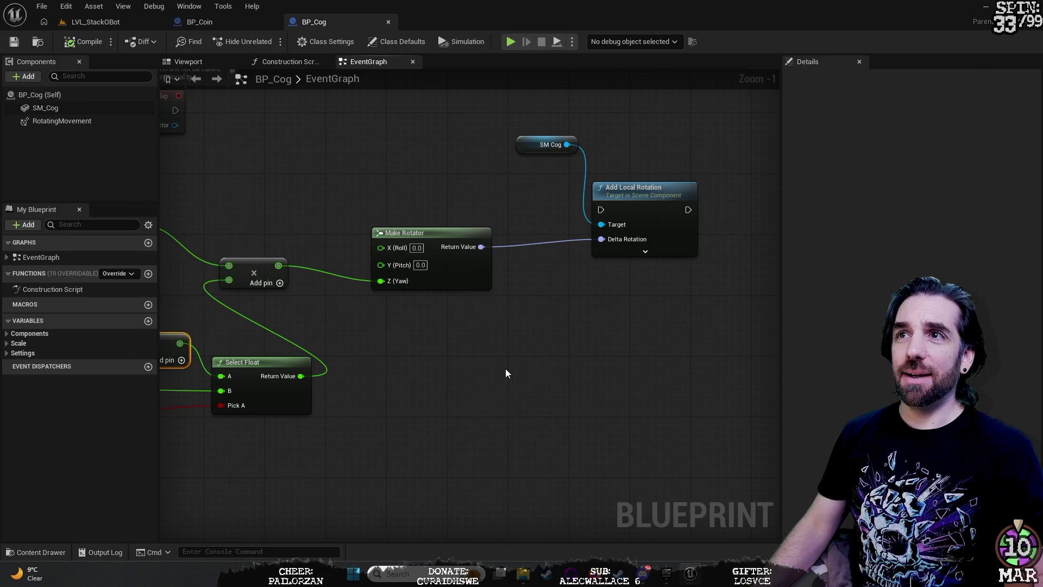
drag(486, 375, 731, 298)
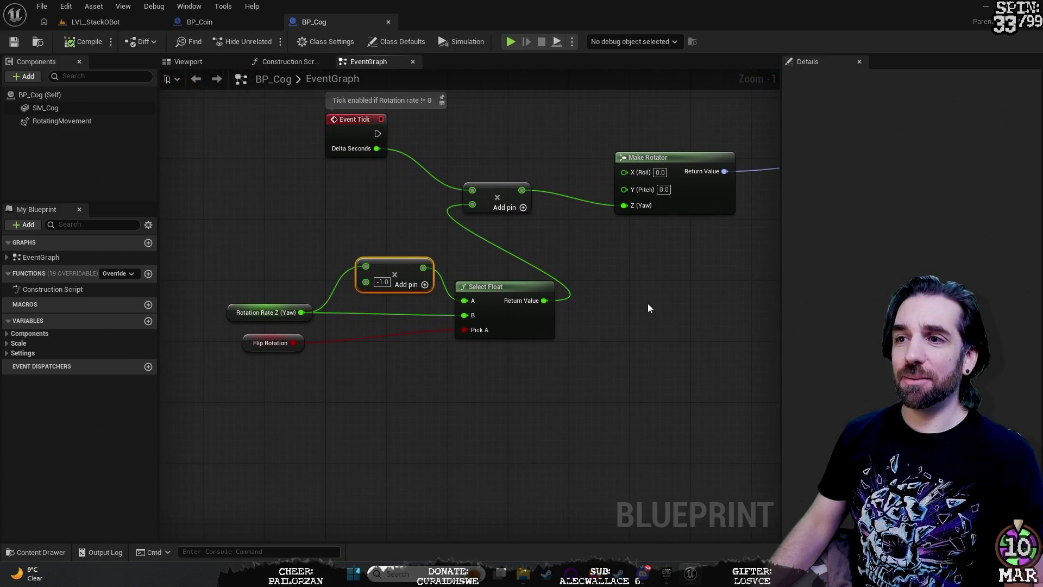
mouse_move(639, 340)
mouse_down()
mouse_move(650, 366)
mouse_move(638, 401)
mouse_up()
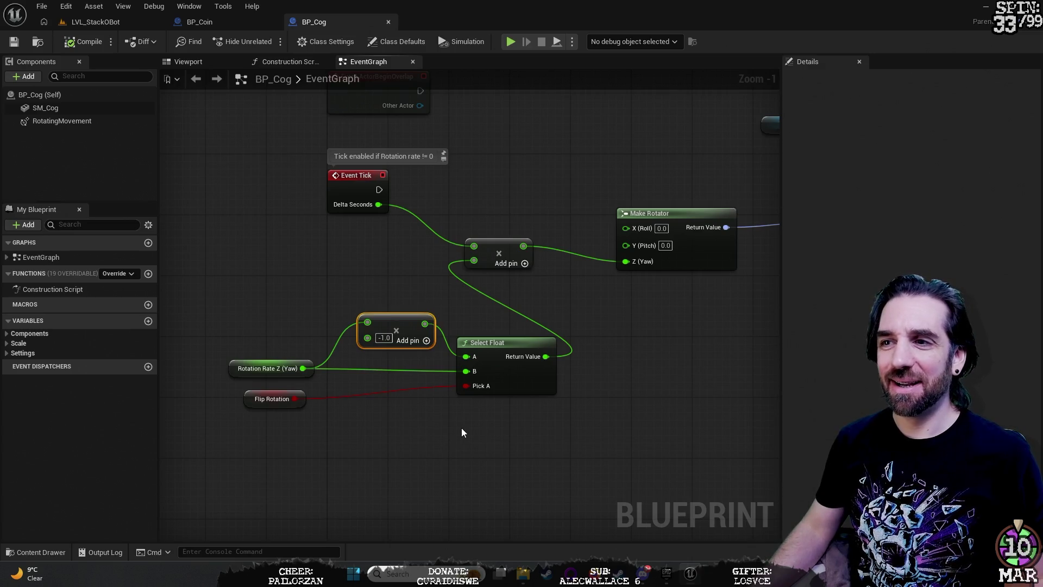
mouse_move(556, 399)
mouse_down()
mouse_move(571, 391)
mouse_move(636, 409)
mouse_move(382, 333)
mouse_up()
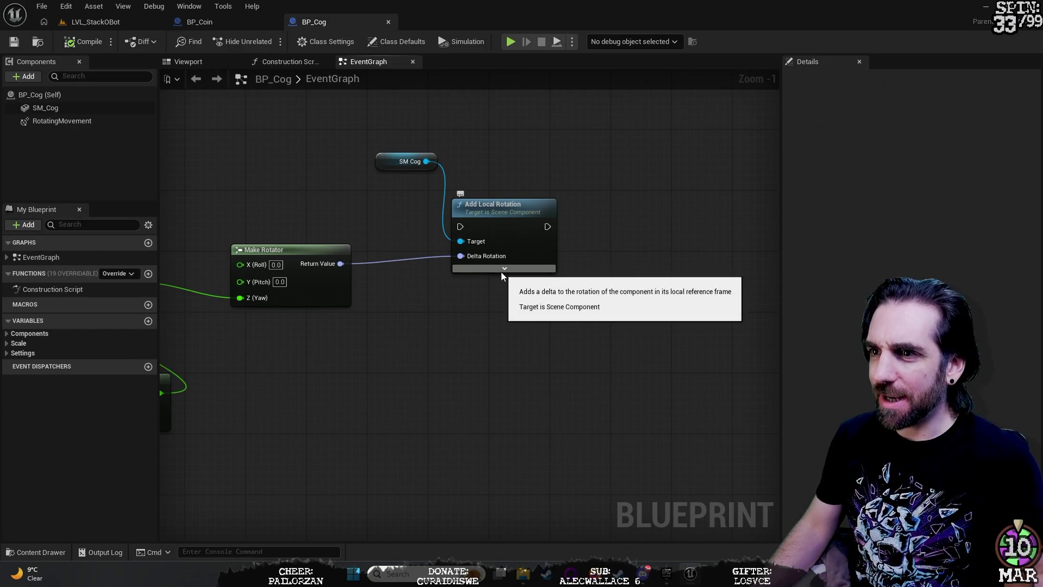
drag(405, 376, 716, 443)
mouse_move(493, 240)
mouse_down()
mouse_move(555, 202)
mouse_move(569, 208)
mouse_up()
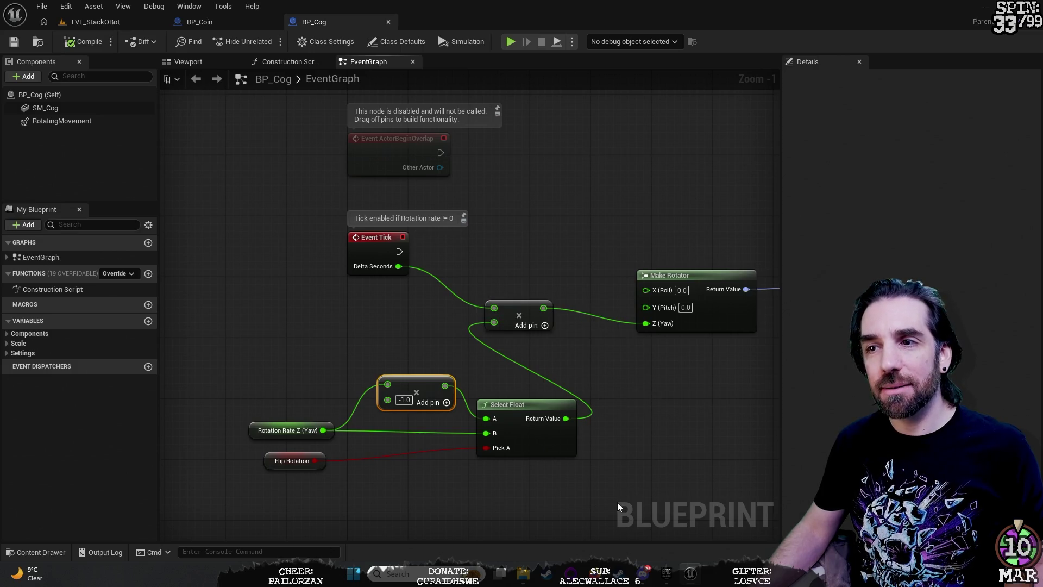
mouse_move(708, 435)
mouse_down()
mouse_move(449, 396)
mouse_move(402, 424)
mouse_up()
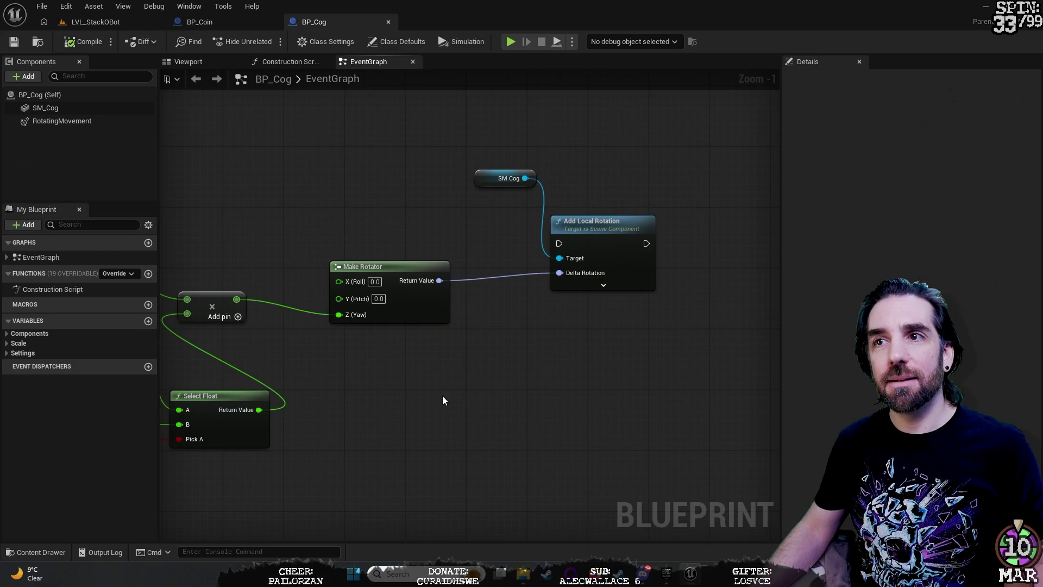
click(500, 182)
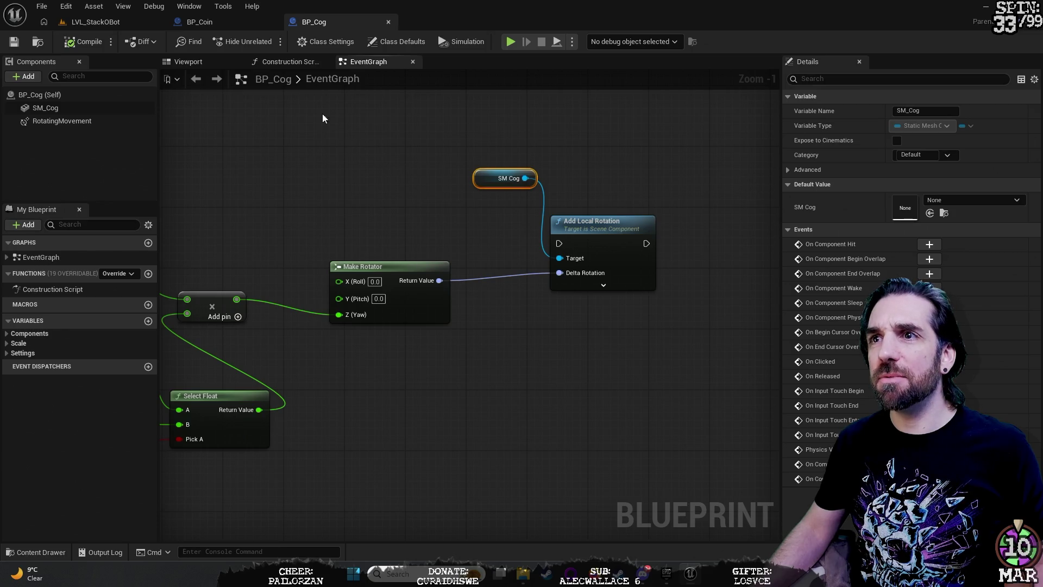
Step: Frame the blue cog in BP_Cog's Viewport and review SM_Cog's mesh and material details
click(220, 63)
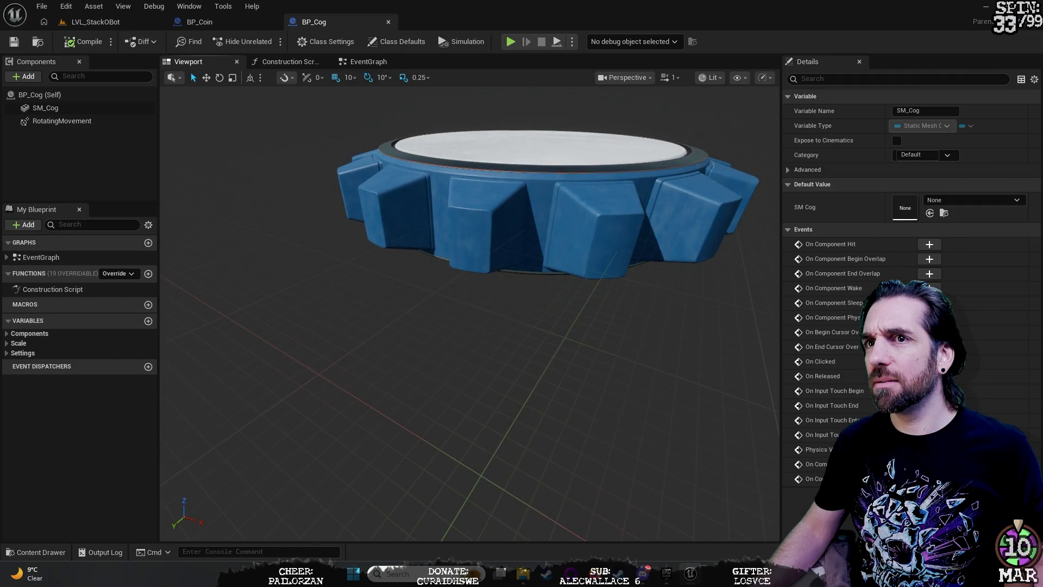
drag(472, 263, 488, 239)
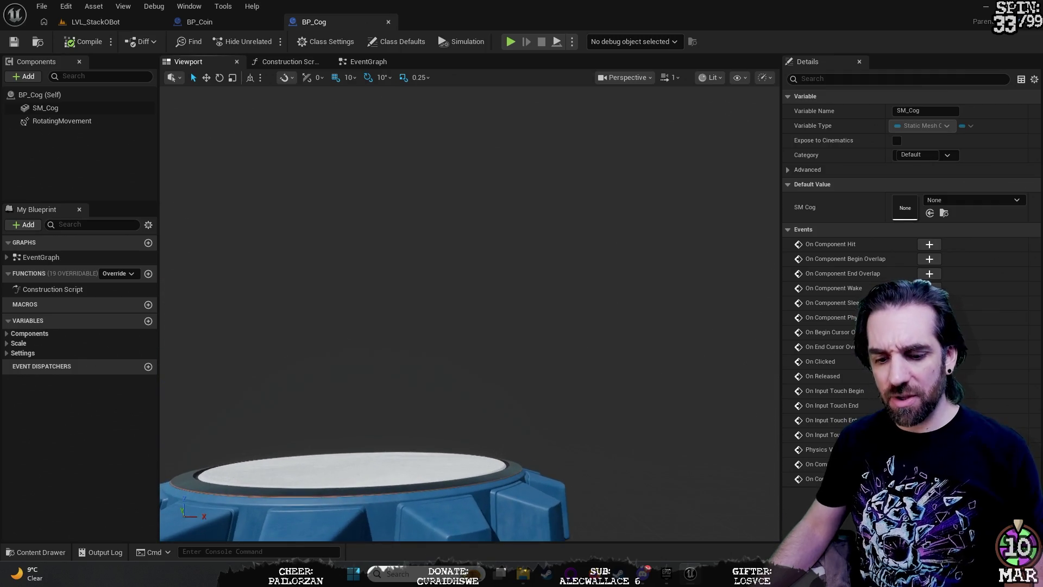
key(f)
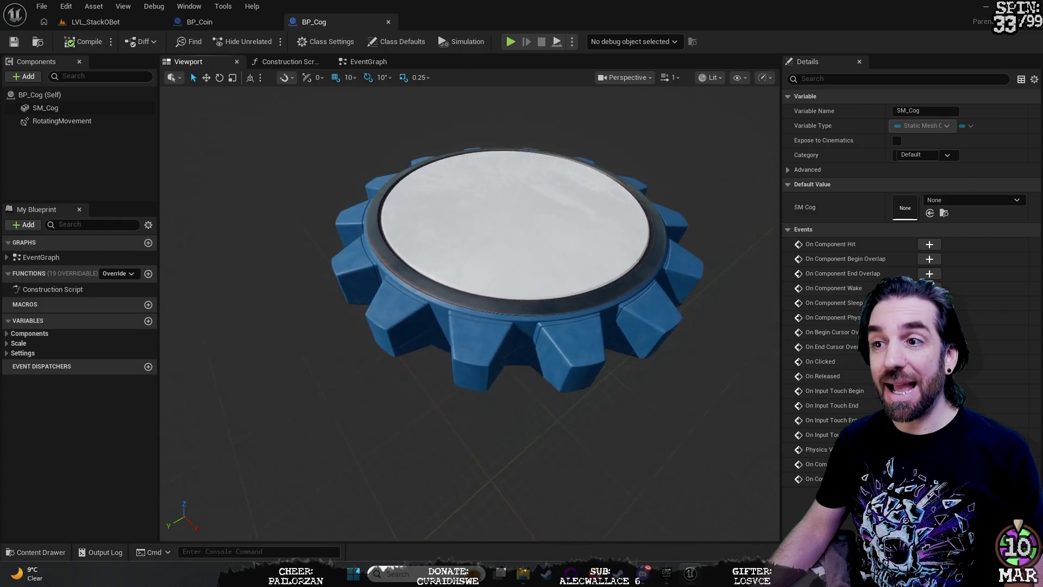
click(33, 108)
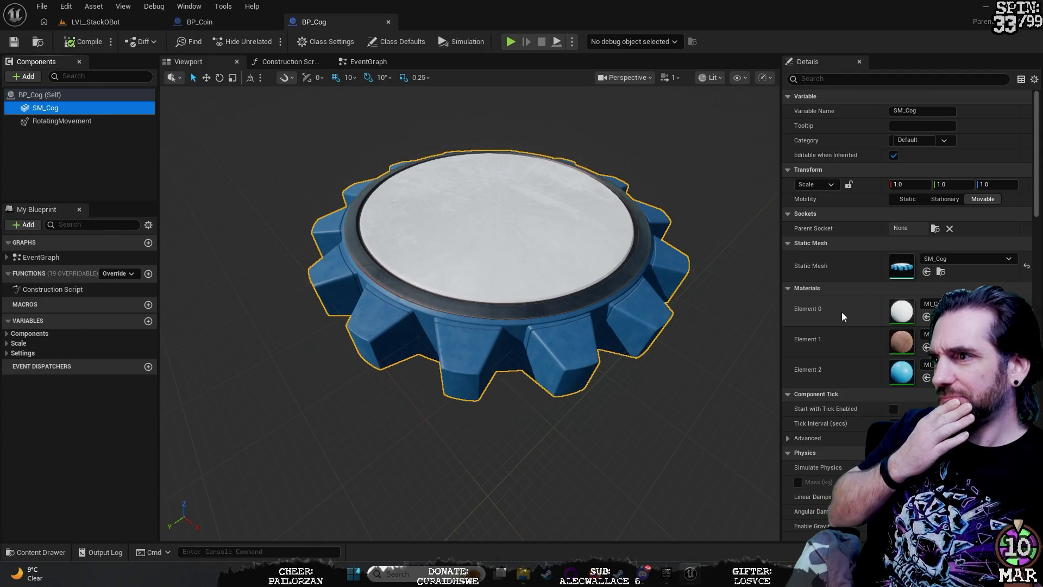
scroll(857, 319, down, 1)
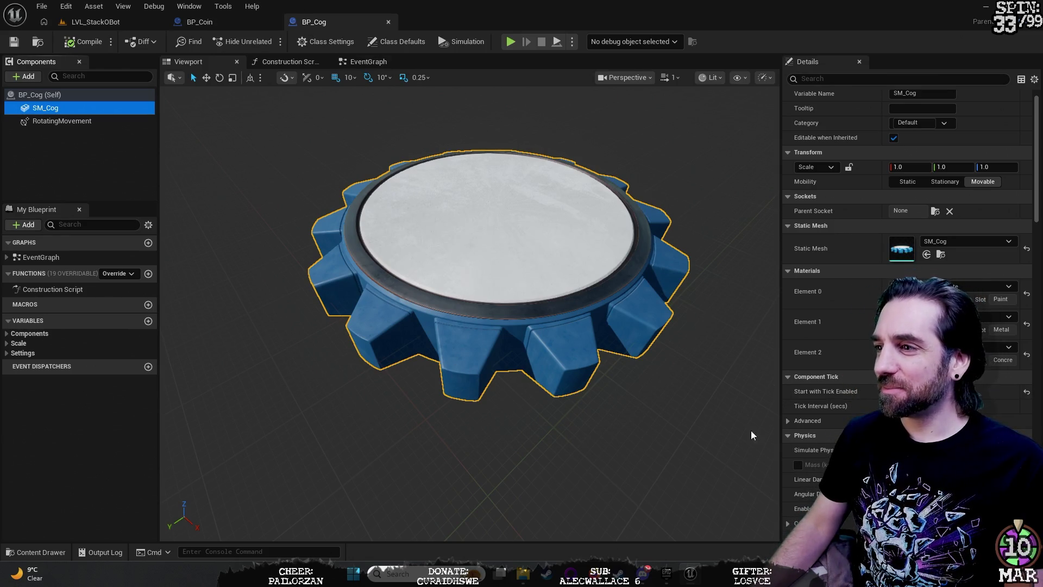
scroll(907, 266, down, 3)
scroll(907, 266, up, 3)
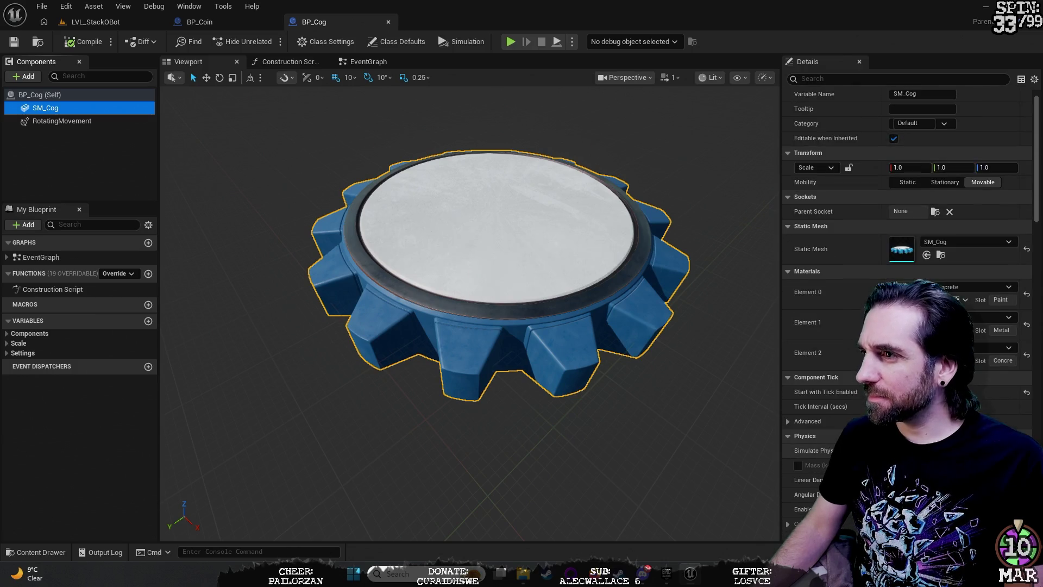
scroll(907, 266, up, 1)
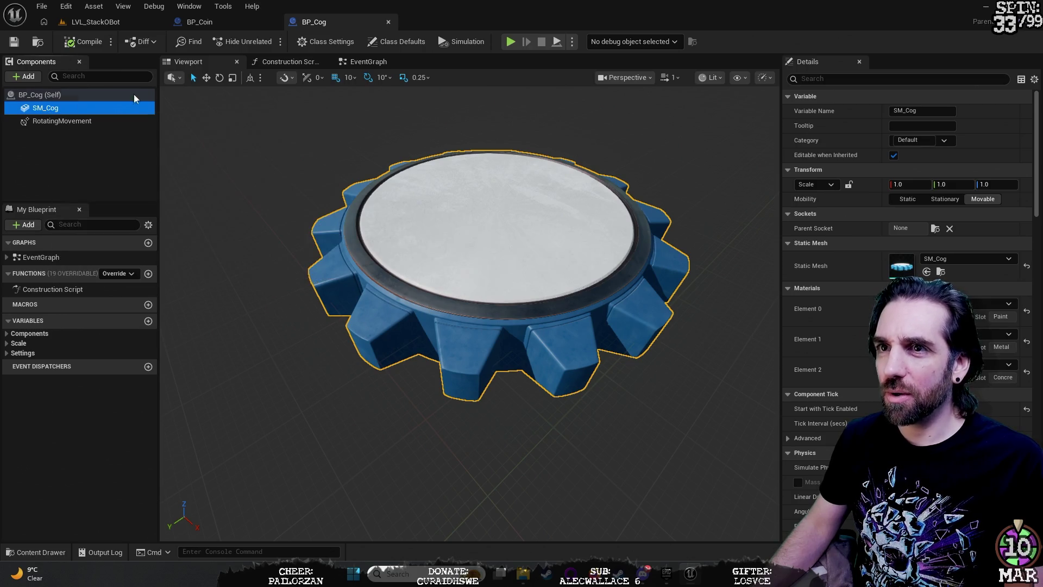
click(132, 27)
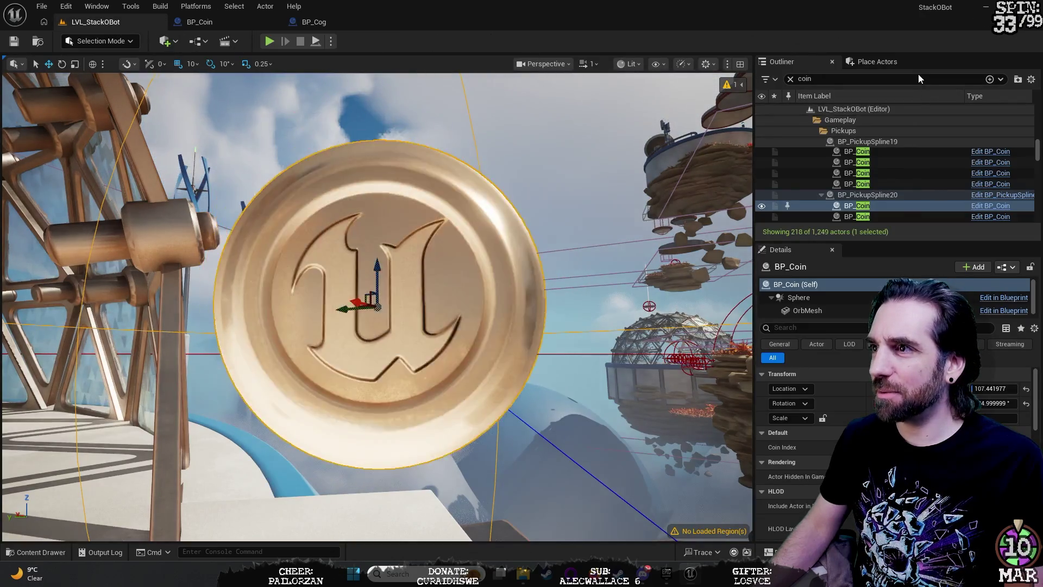
Step: Change the Outliner search from 'coin' to 'cog' and select BP_PickupSpline19
click(918, 76)
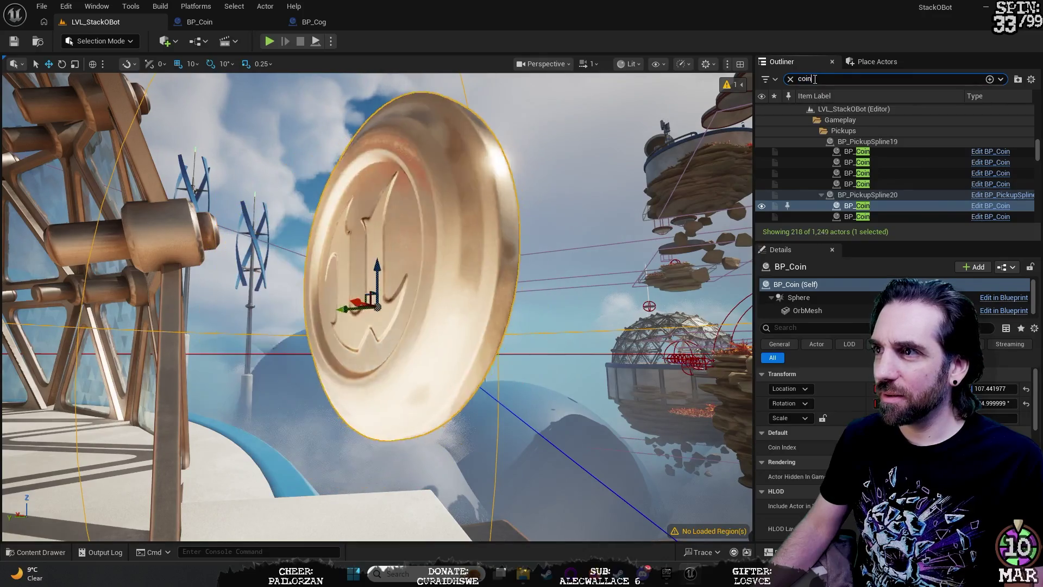
click(823, 79)
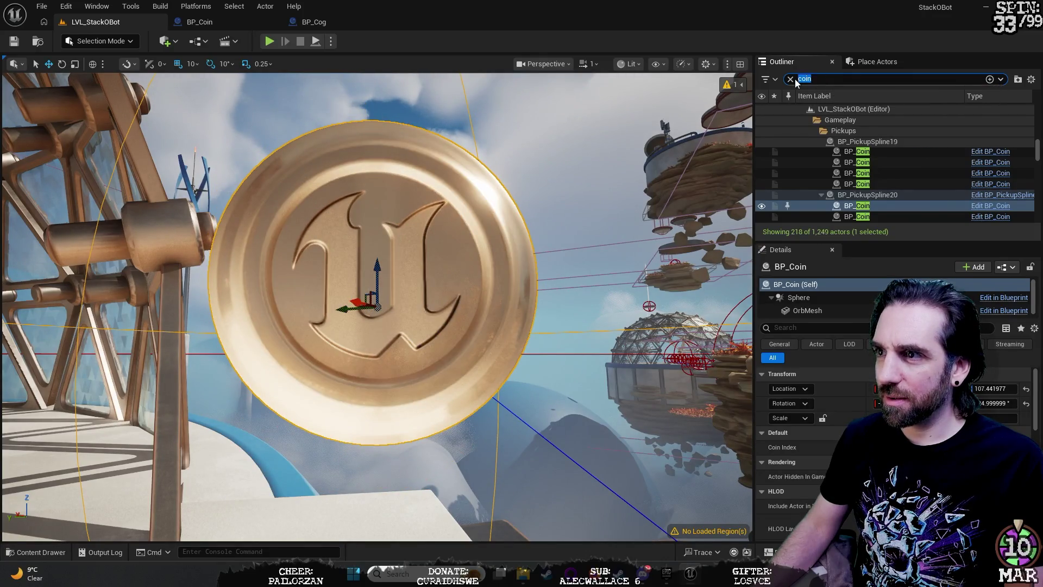
key(BackSpace)
key(BackSpace)
text(g)
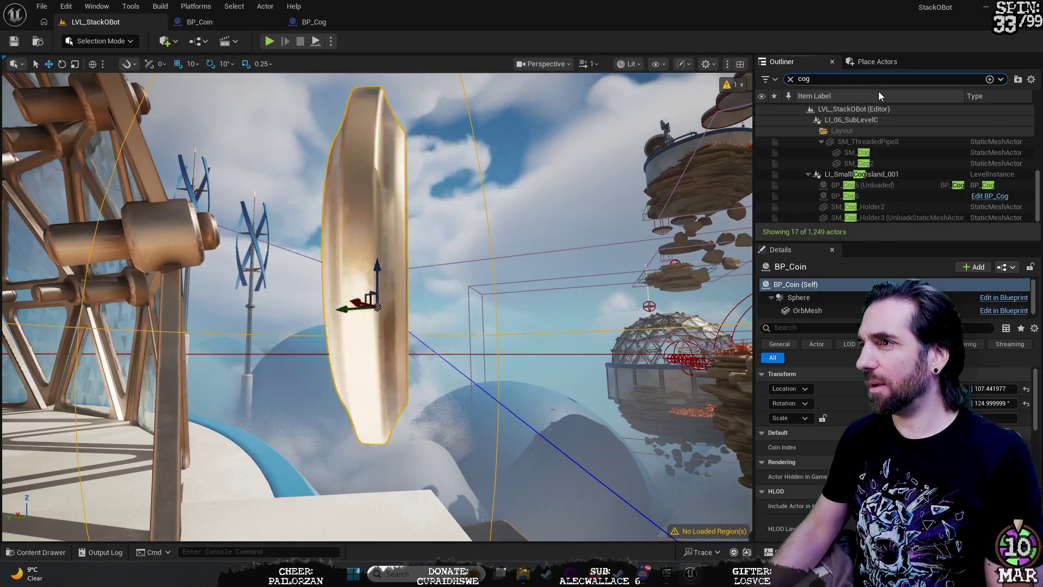
click(878, 93)
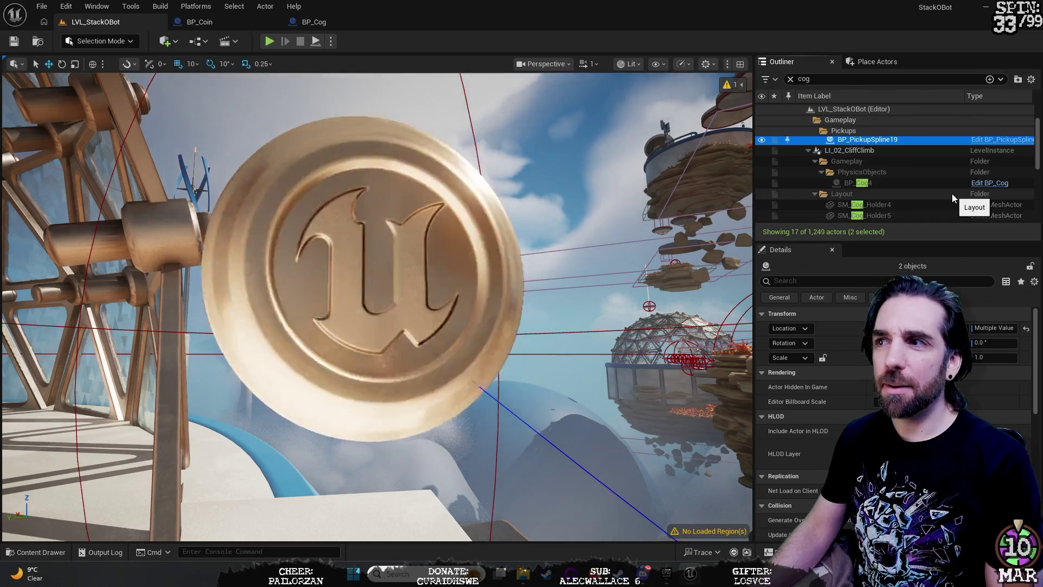
Step: Search 'bp_cog', select LI_SmallCogIsland_001, then clear the search and frame the island
click(791, 78)
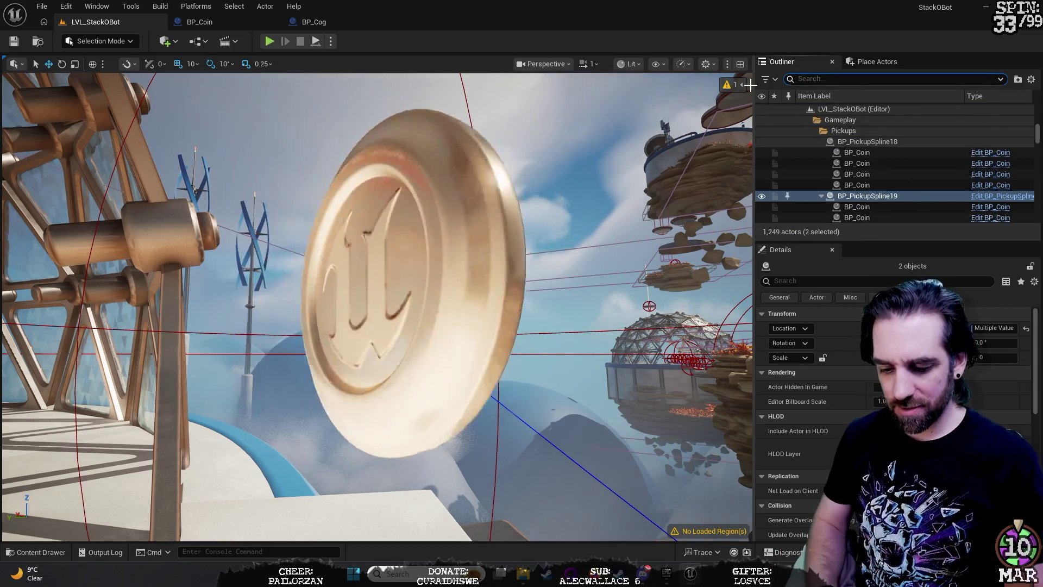
text(bp_cog)
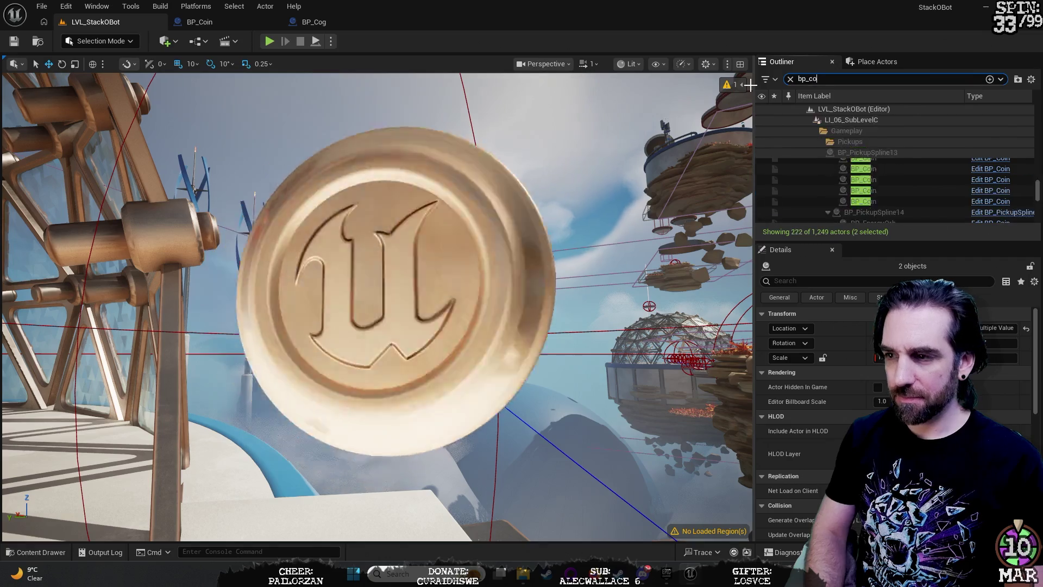
click(861, 164)
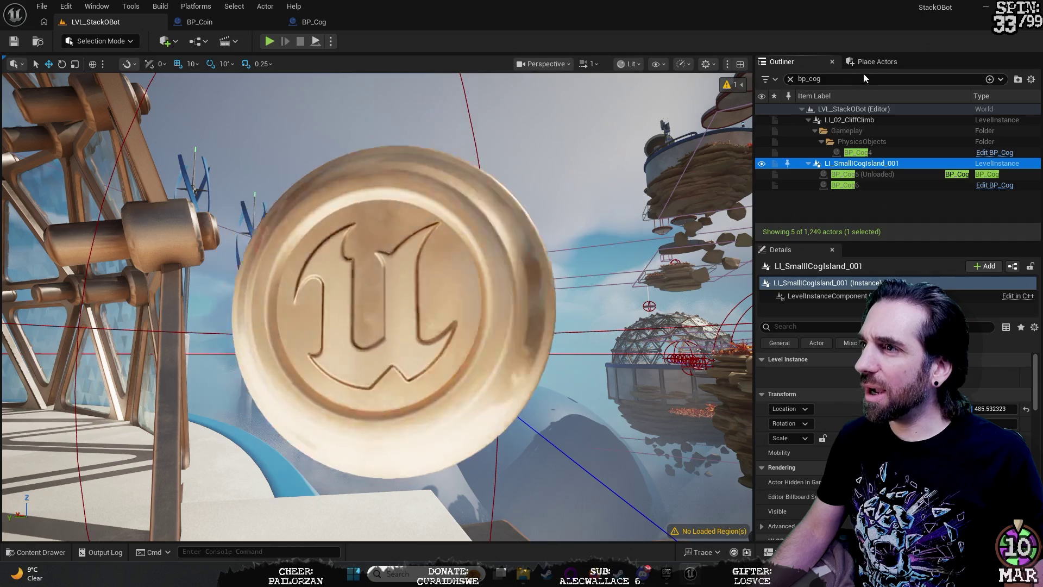
click(886, 83)
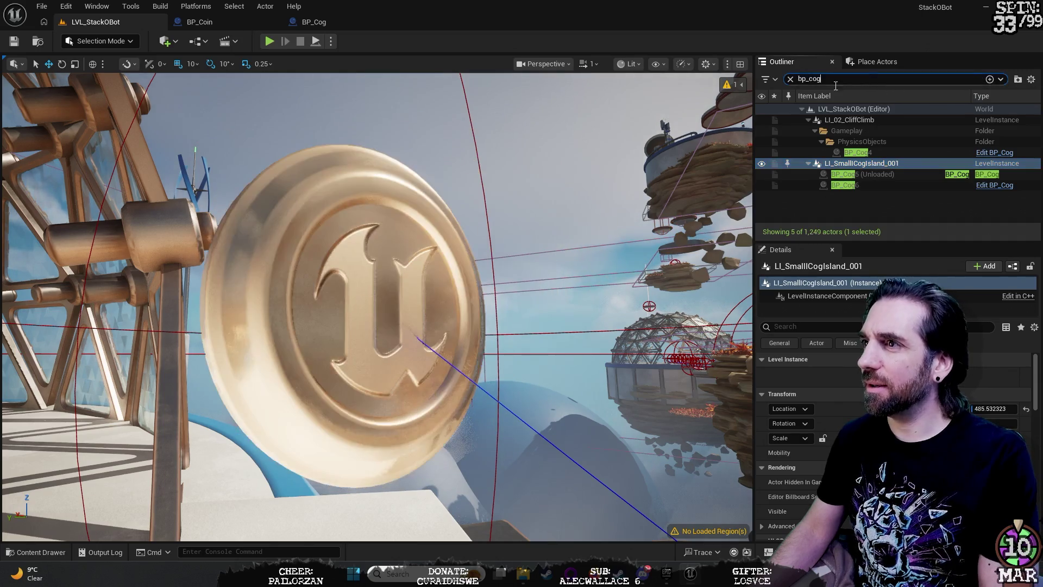
key(BackSpace)
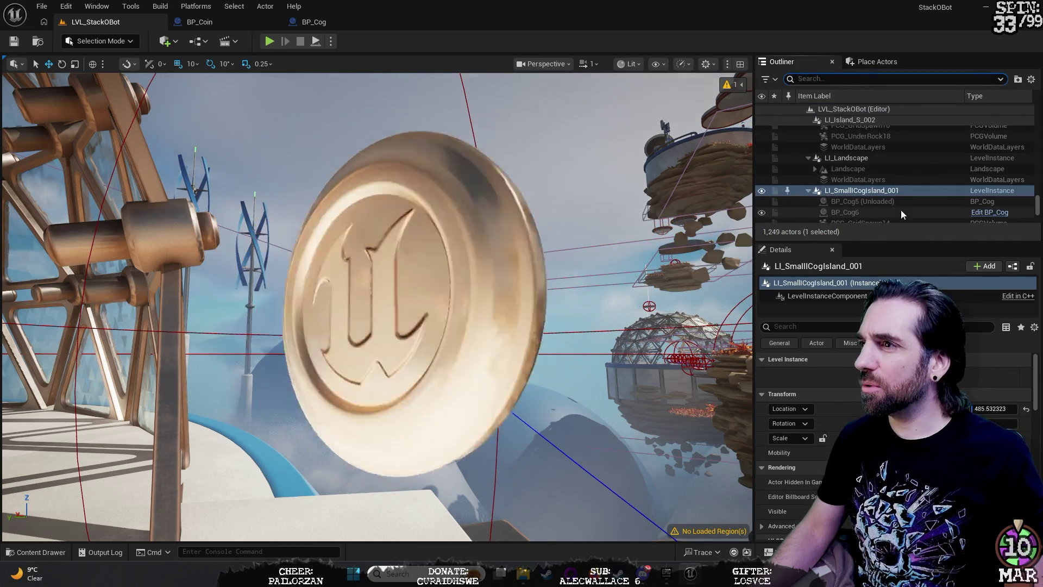
scroll(900, 210, down, 2)
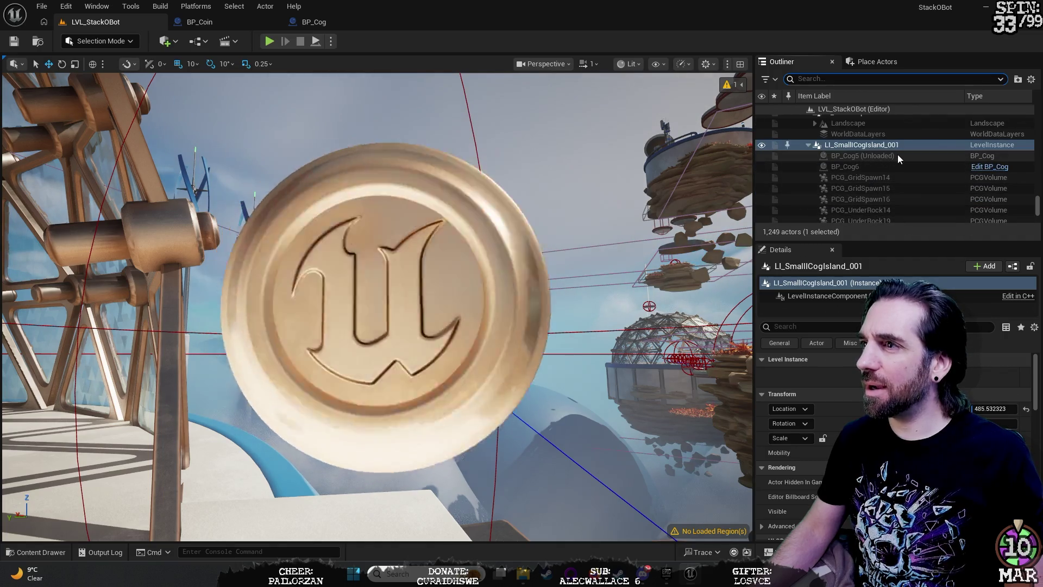
double_click(886, 145)
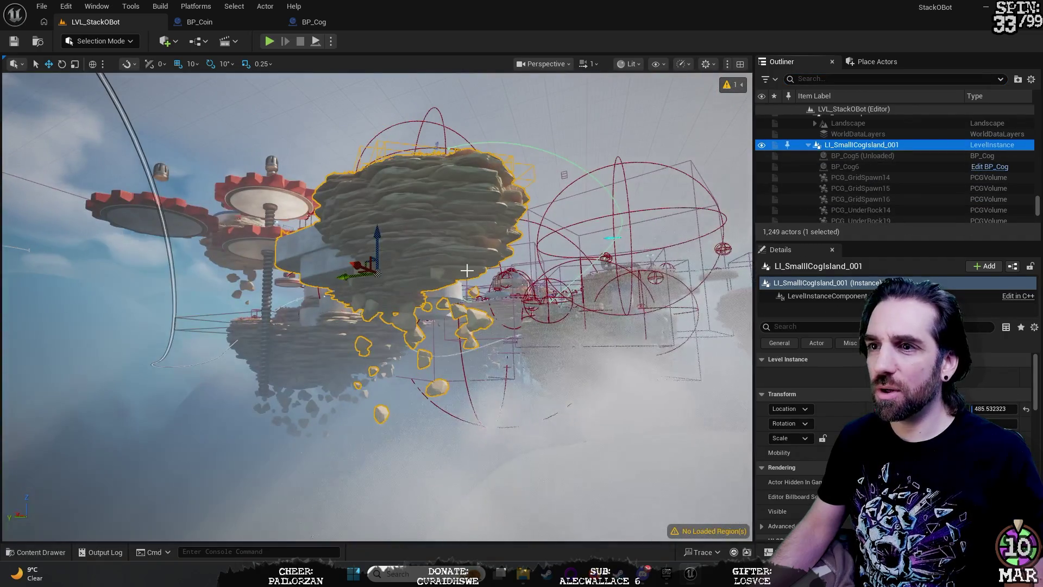
Step: Focus and tilt the camera over LI_SmallCogIsland_001, then select LI_06_SubLevelC
mouse_move(697, 194)
mouse_down()
mouse_move(694, 81)
mouse_move(701, 217)
mouse_up()
key(f)
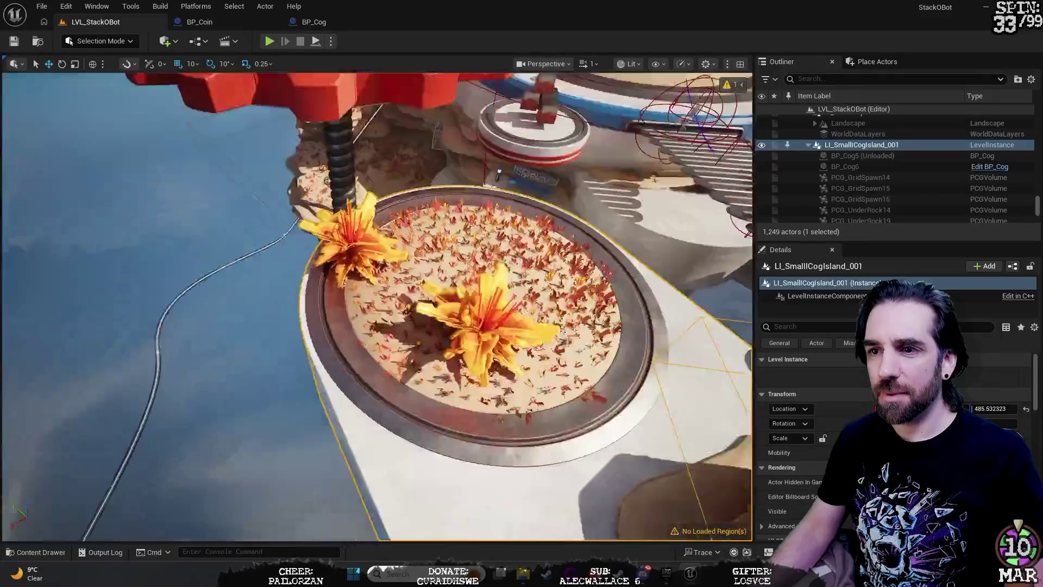
drag(701, 218, 700, 185)
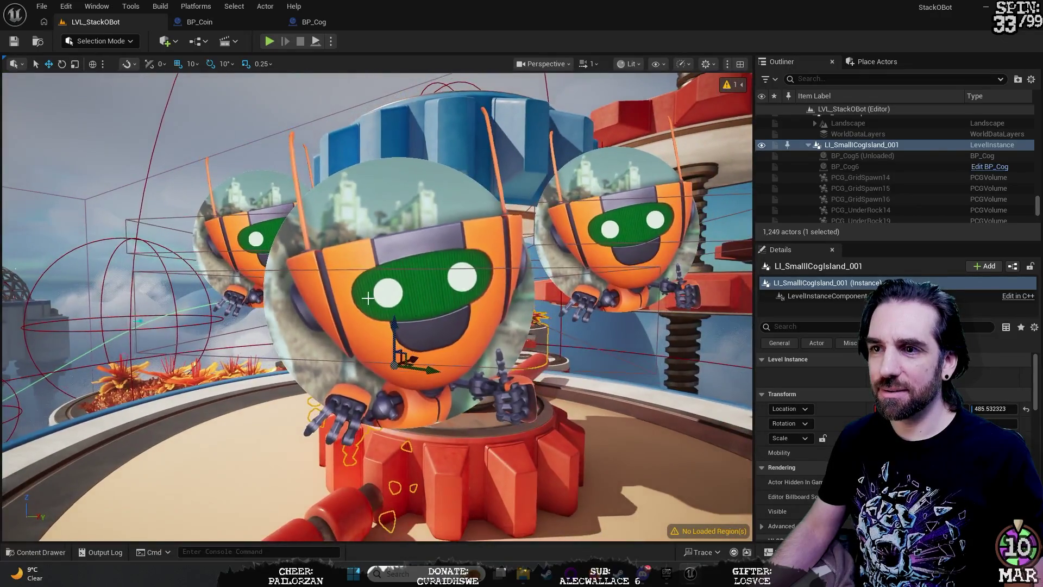
click(354, 310)
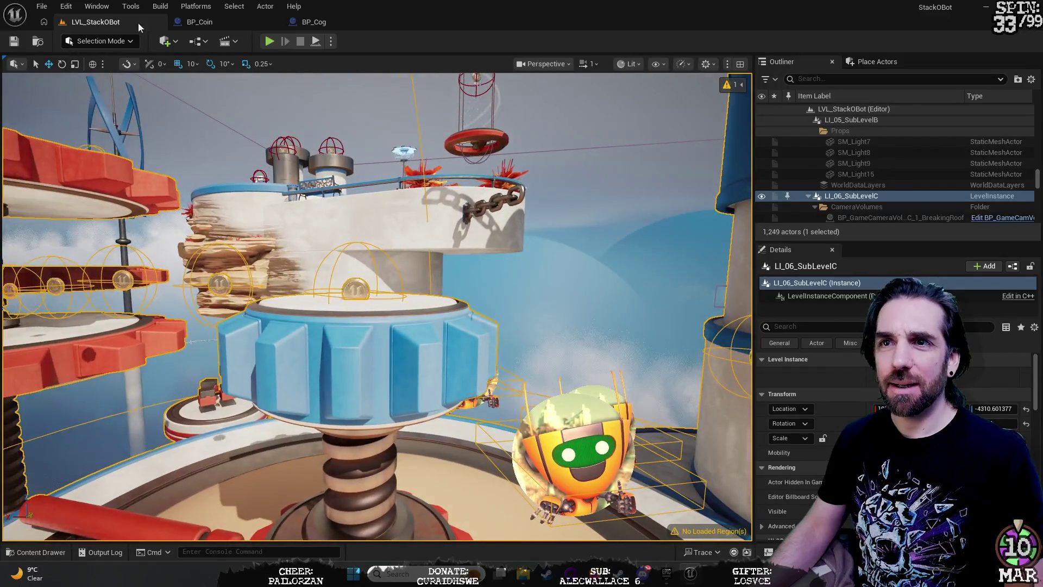
click(314, 22)
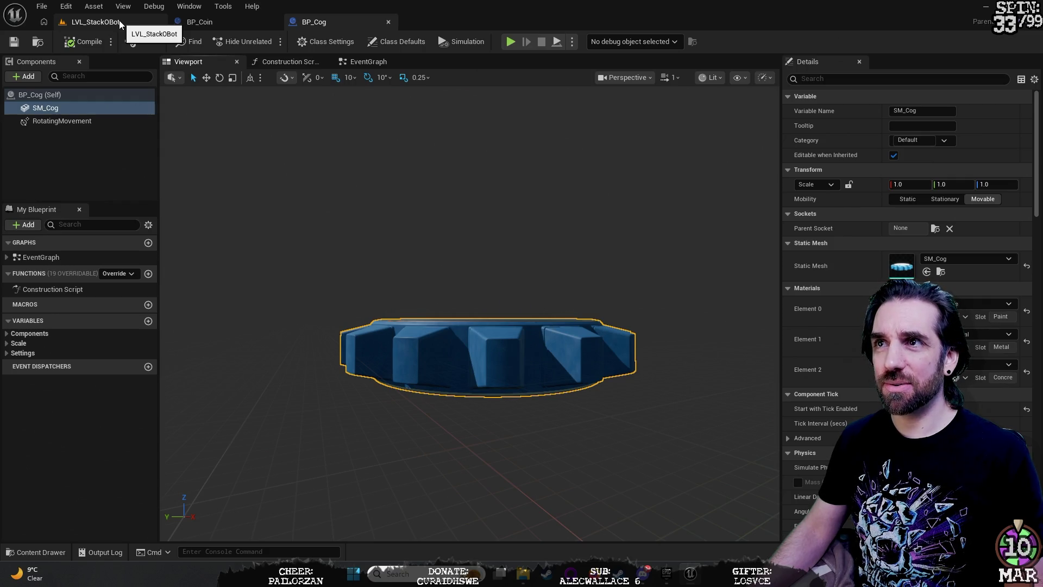
click(119, 22)
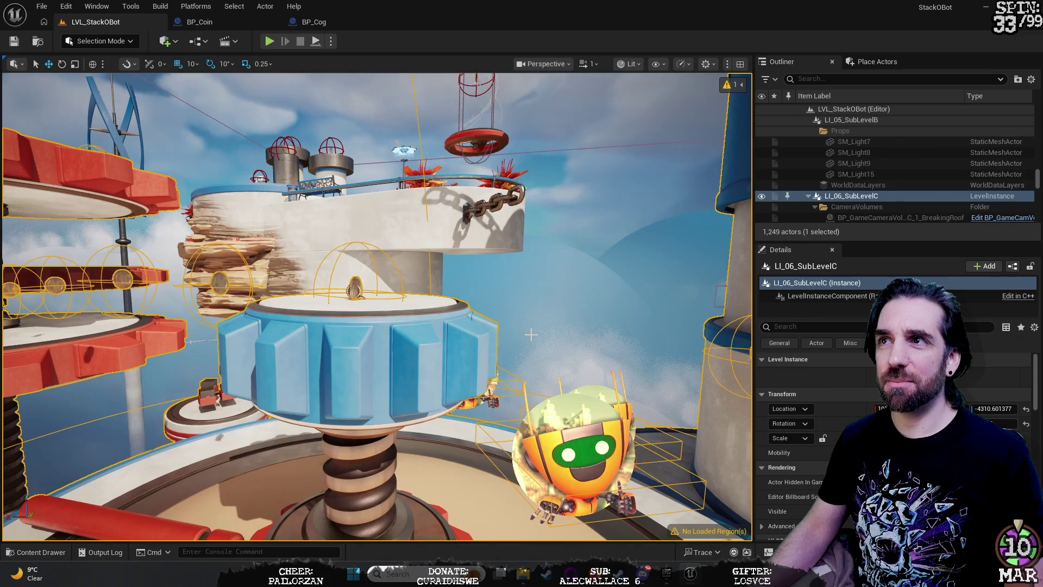
mouse_move(531, 339)
mouse_down()
mouse_move(451, 315)
mouse_move(473, 314)
mouse_move(472, 272)
mouse_move(426, 342)
mouse_up()
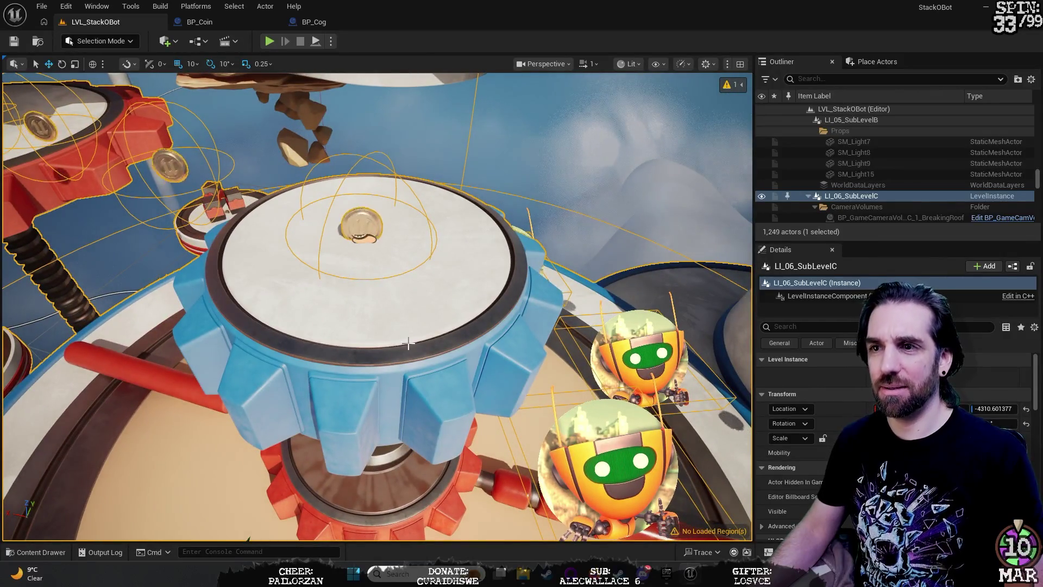
Step: Scroll through the Outliner actors and pull the camera back for a wide shot of the floating islands
scroll(890, 202, down, 1)
scroll(890, 198, down, 4)
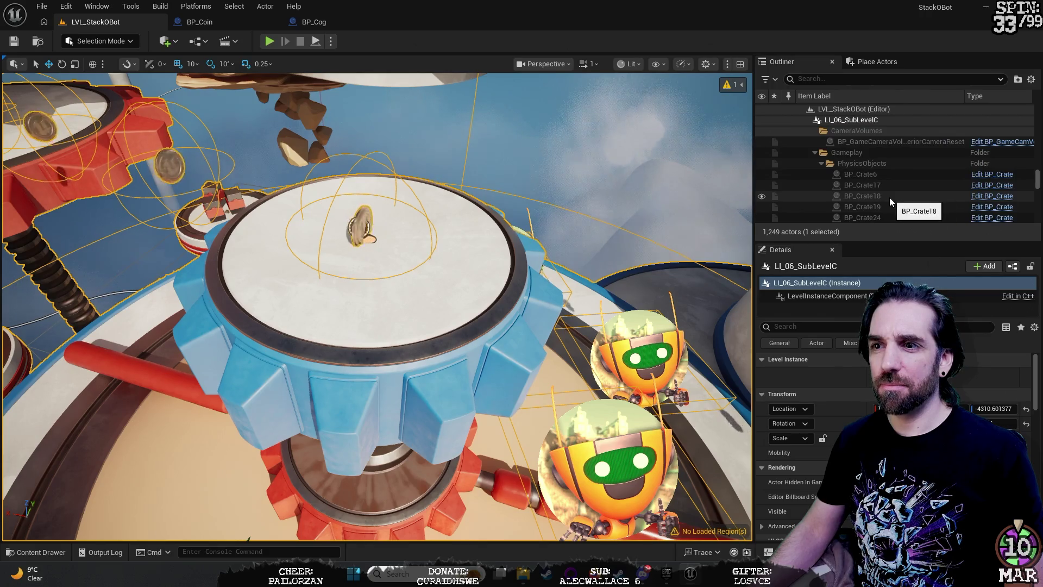
scroll(889, 197, down, 4)
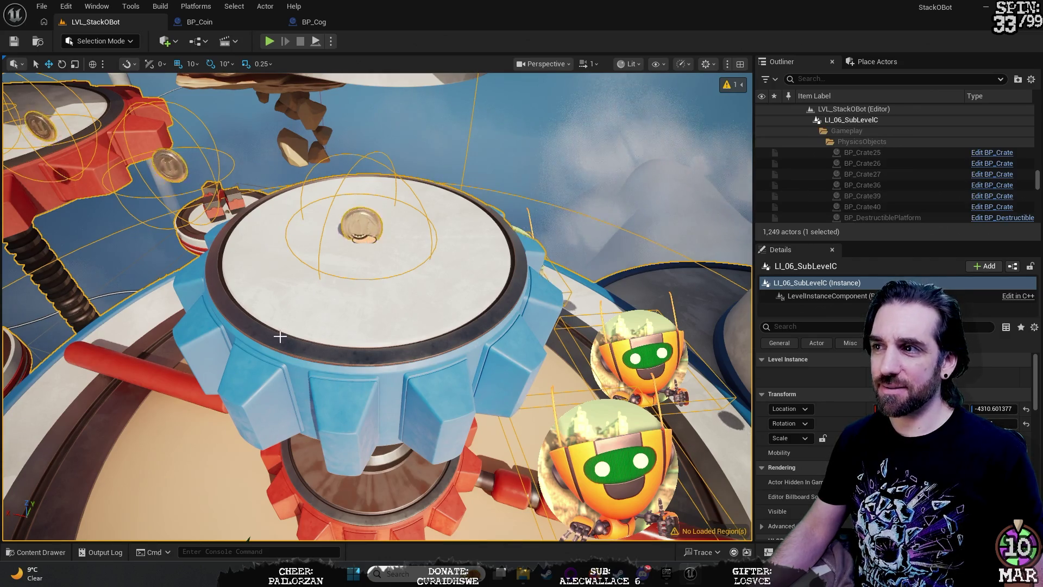
scroll(852, 177, down, 5)
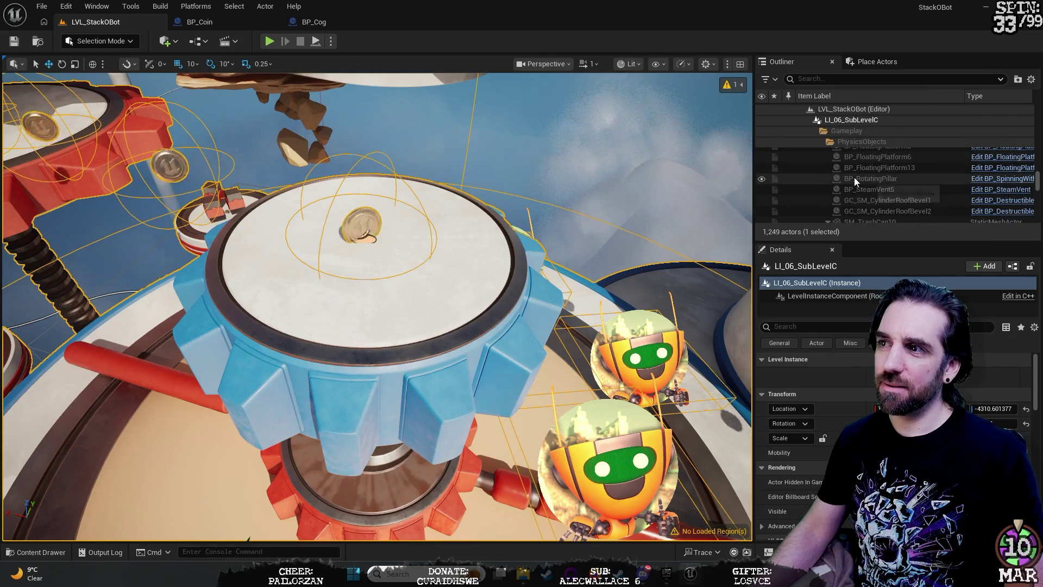
scroll(854, 177, down, 5)
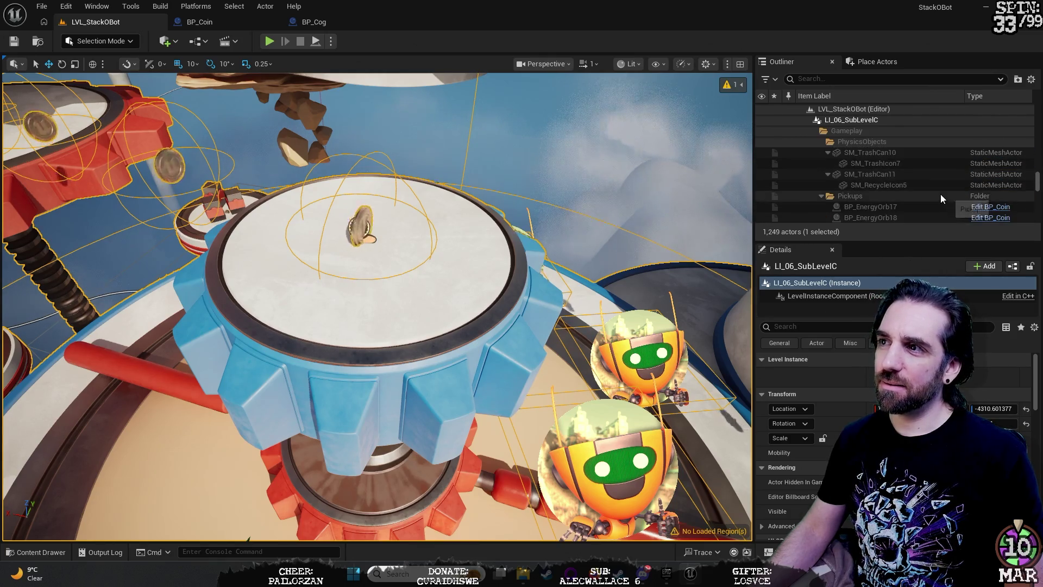
scroll(938, 193, up, 10)
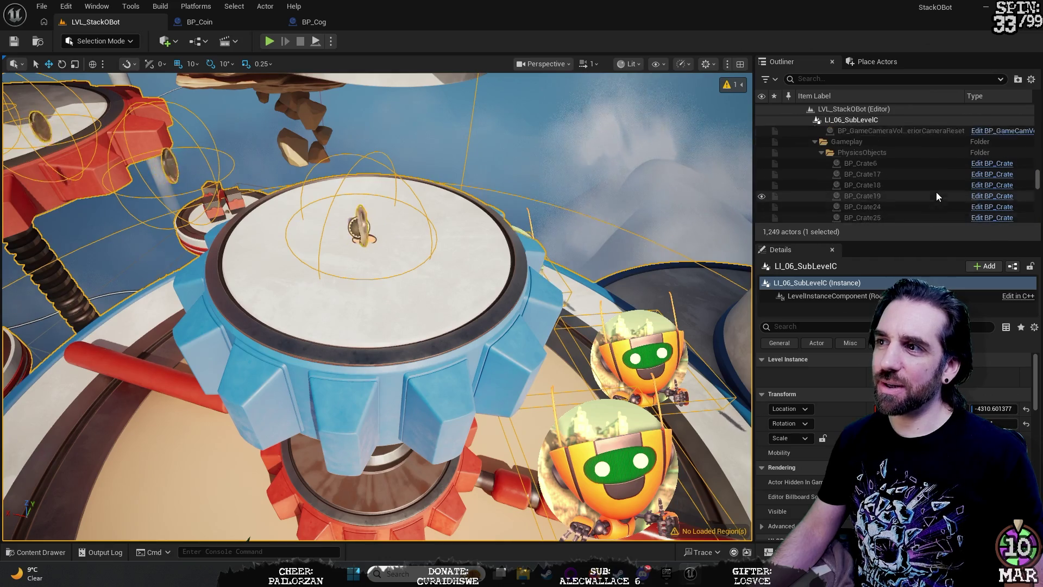
scroll(937, 192, up, 3)
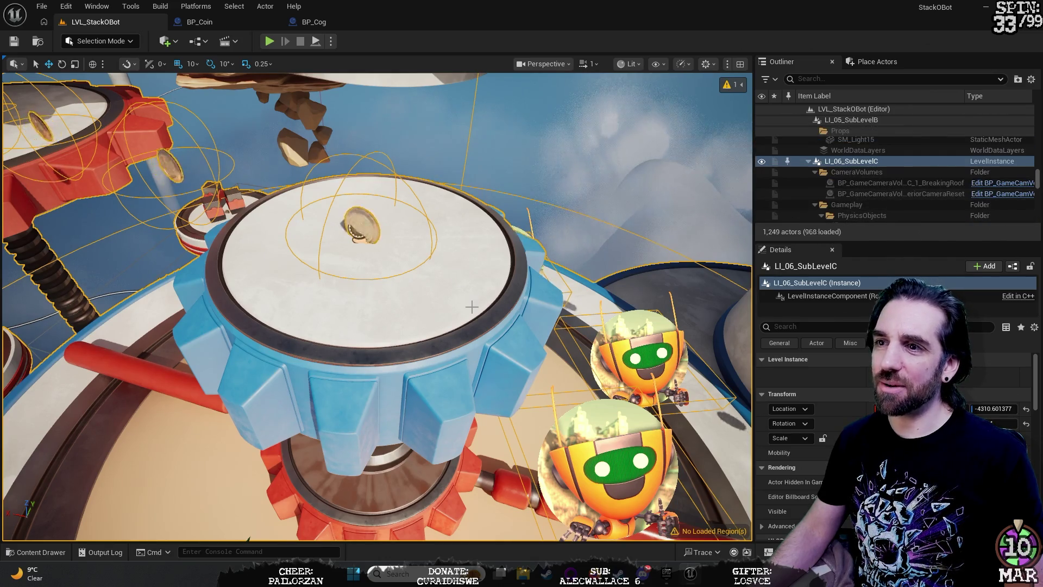
scroll(876, 184, down, 3)
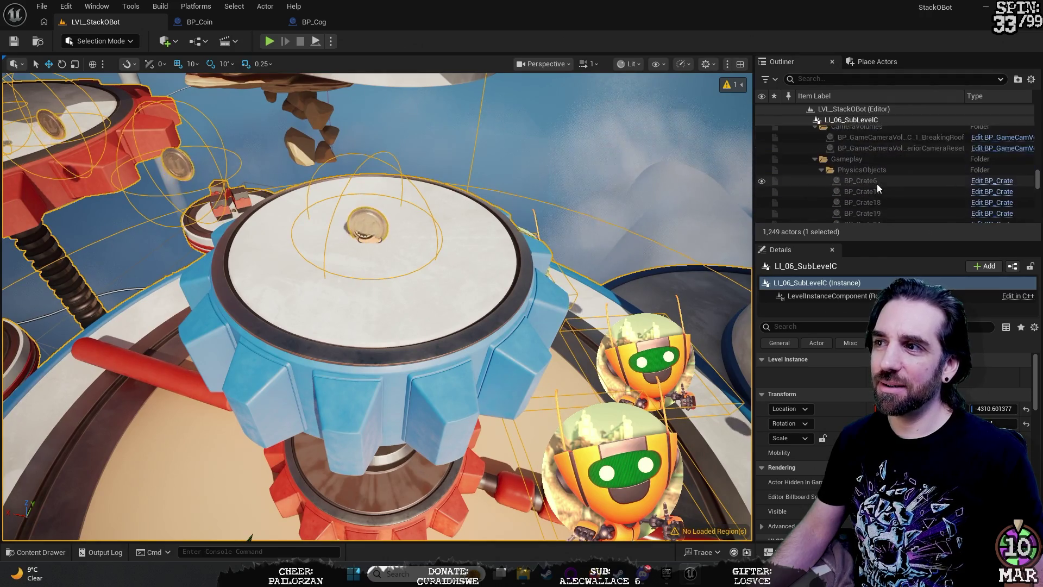
scroll(876, 184, down, 1)
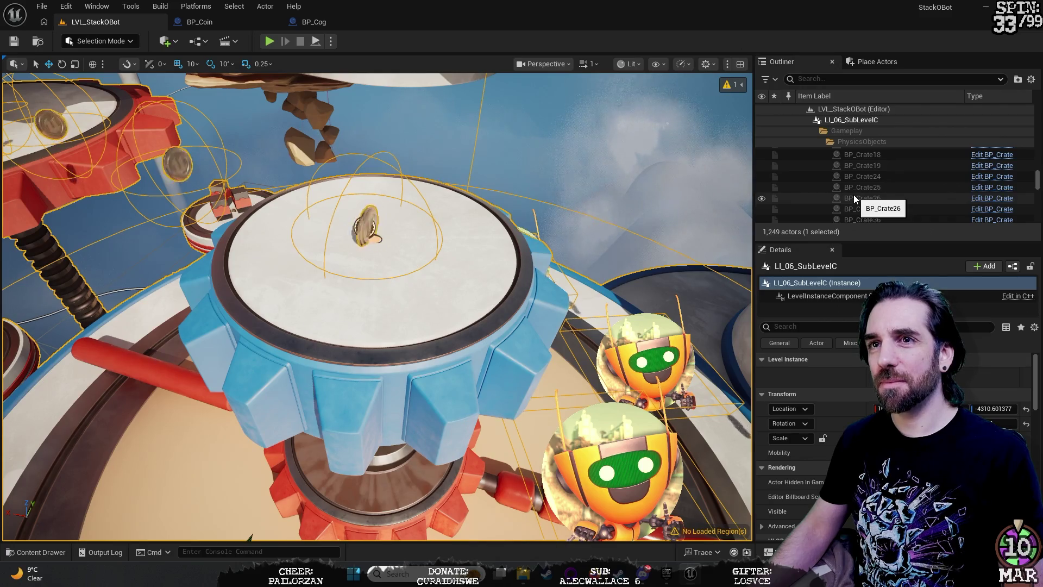
drag(380, 305, 250, 296)
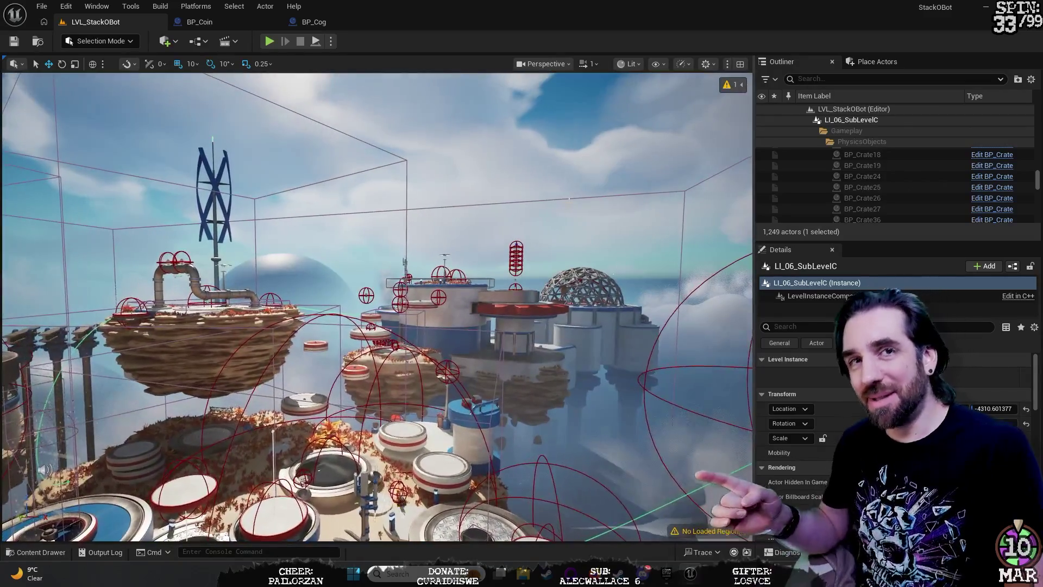